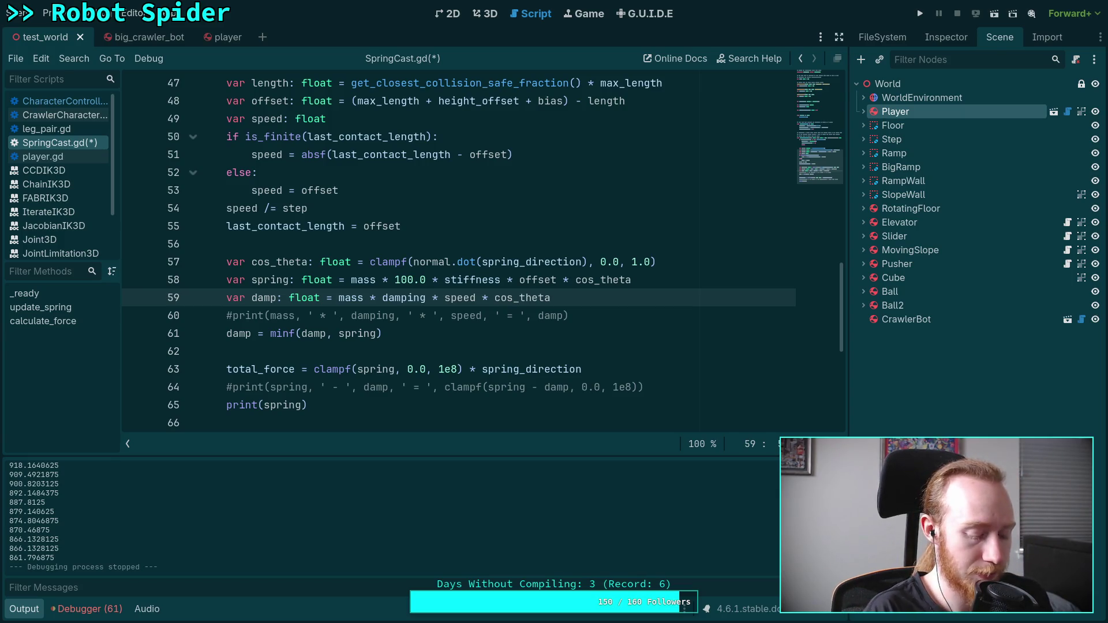
# Switch from Godot through the Python workspace to workspace 2, where Neovim shows SpringPart.h
pyautogui.press('super+4')
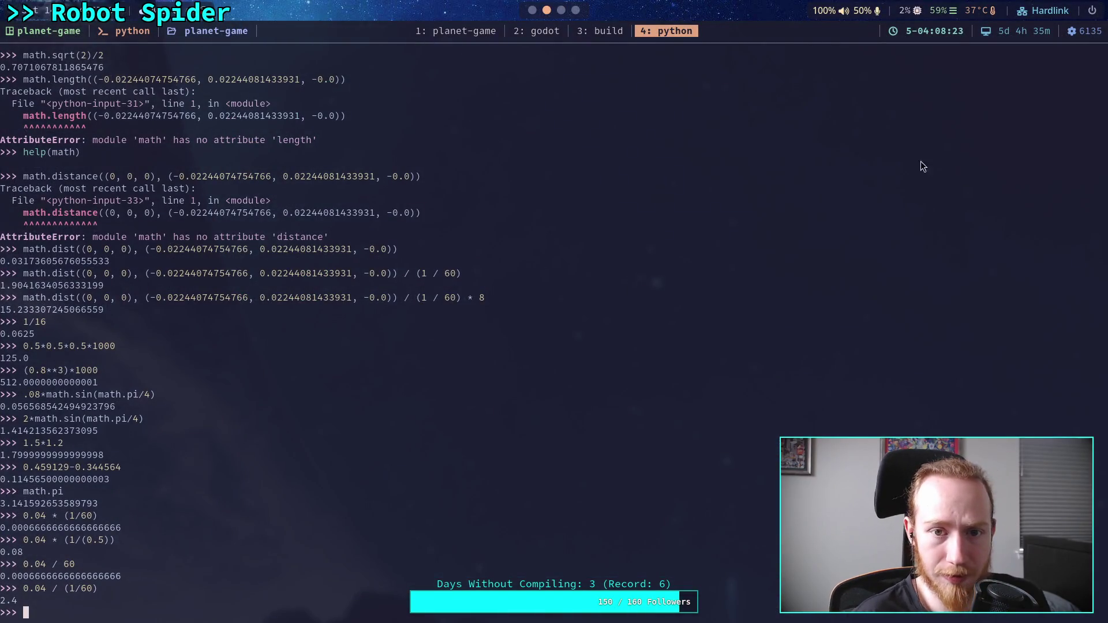
pyautogui.press('super+2')
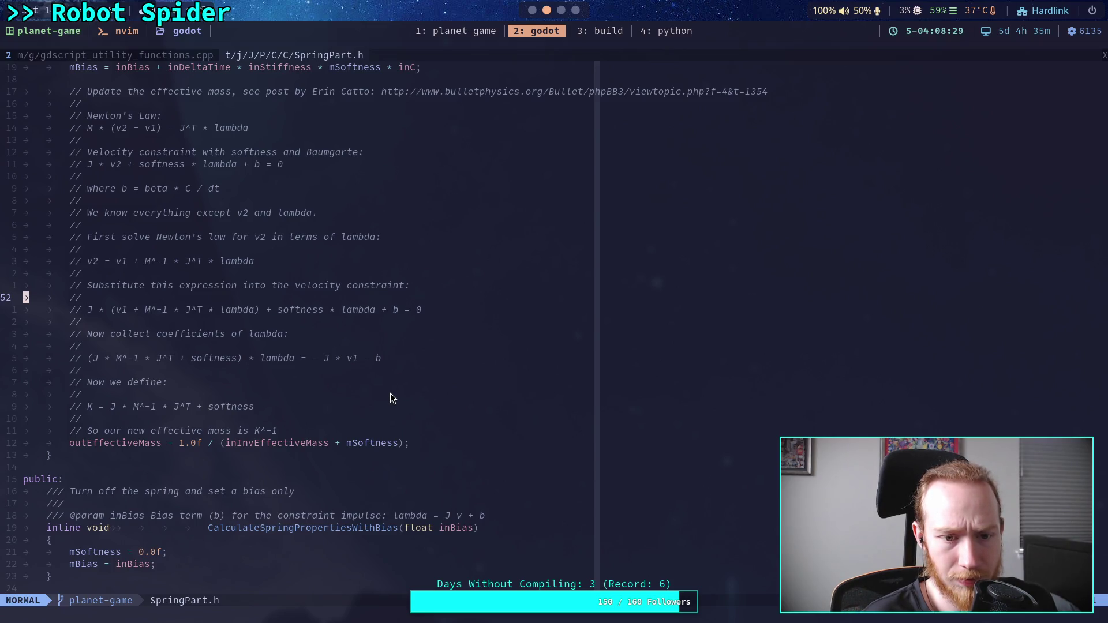
pyautogui.scroll(4, 390, 398)
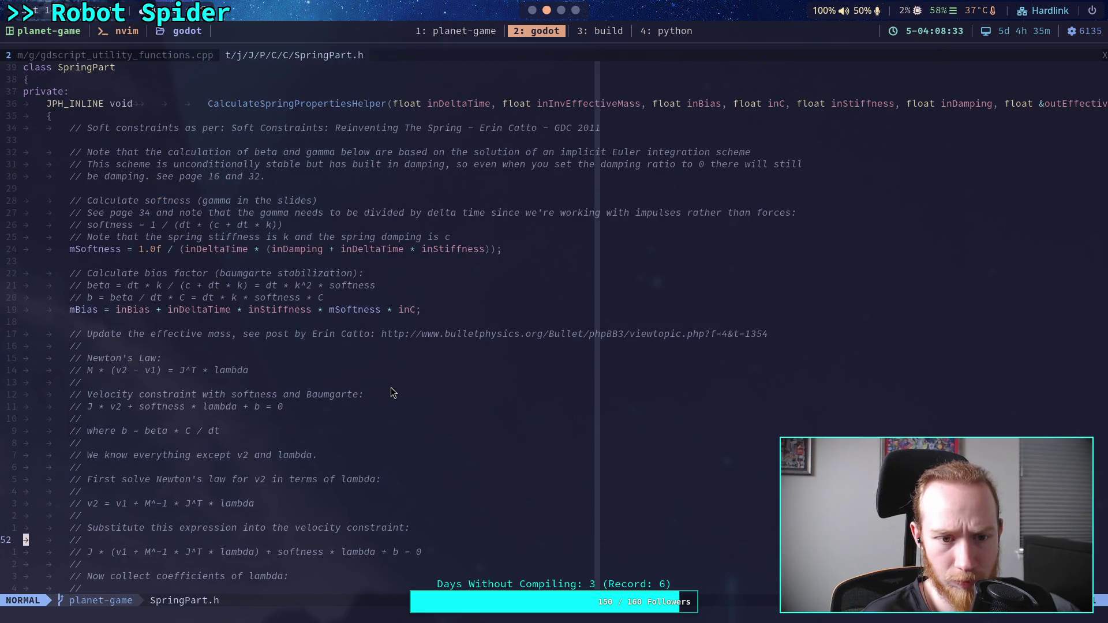
pyautogui.scroll(3, 390, 388)
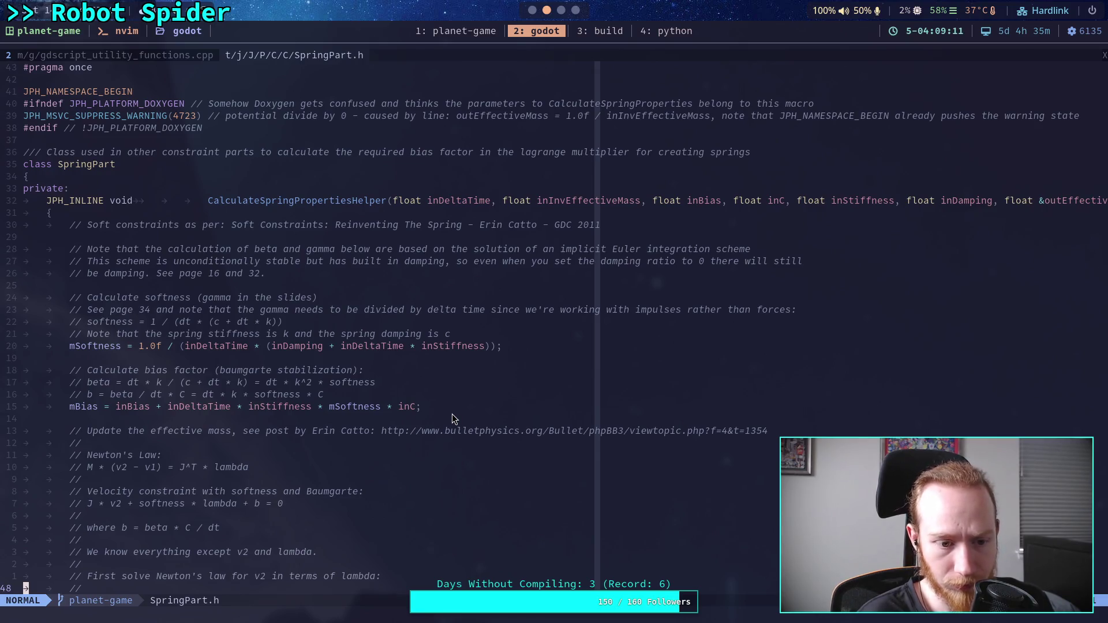
pyautogui.scroll(-4, 472, 456)
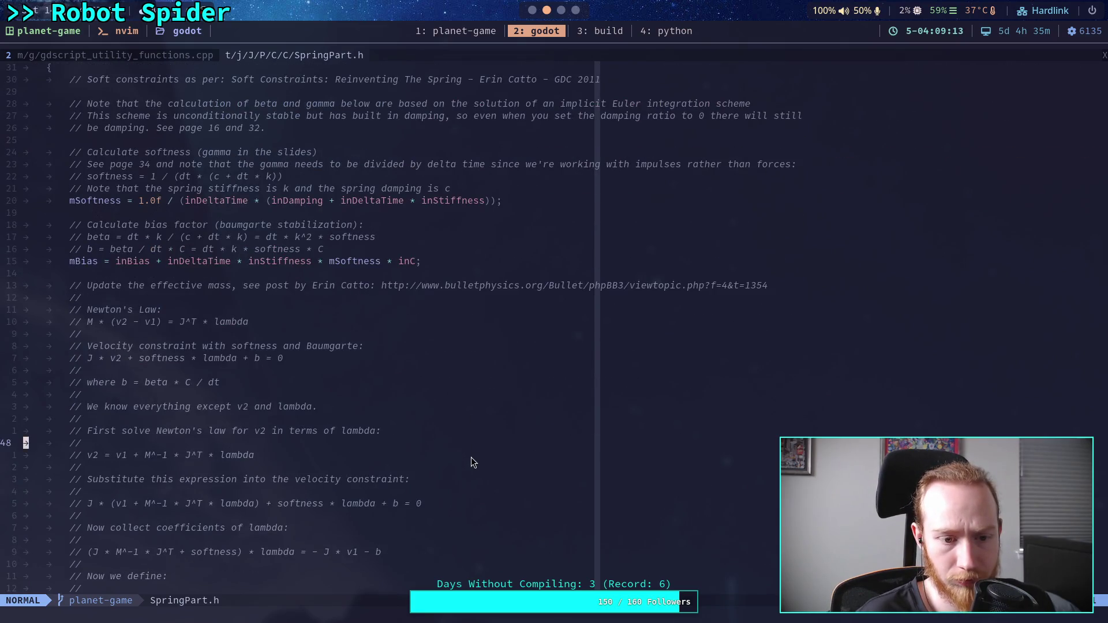
pyautogui.scroll(-3, 471, 457)
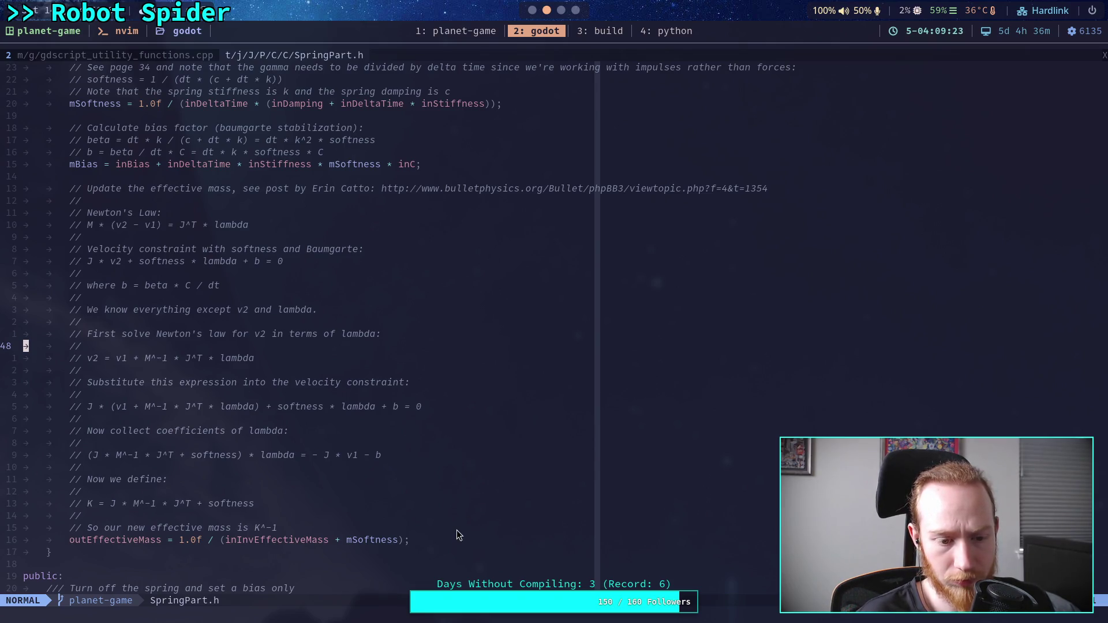
pyautogui.scroll(4, 456, 529)
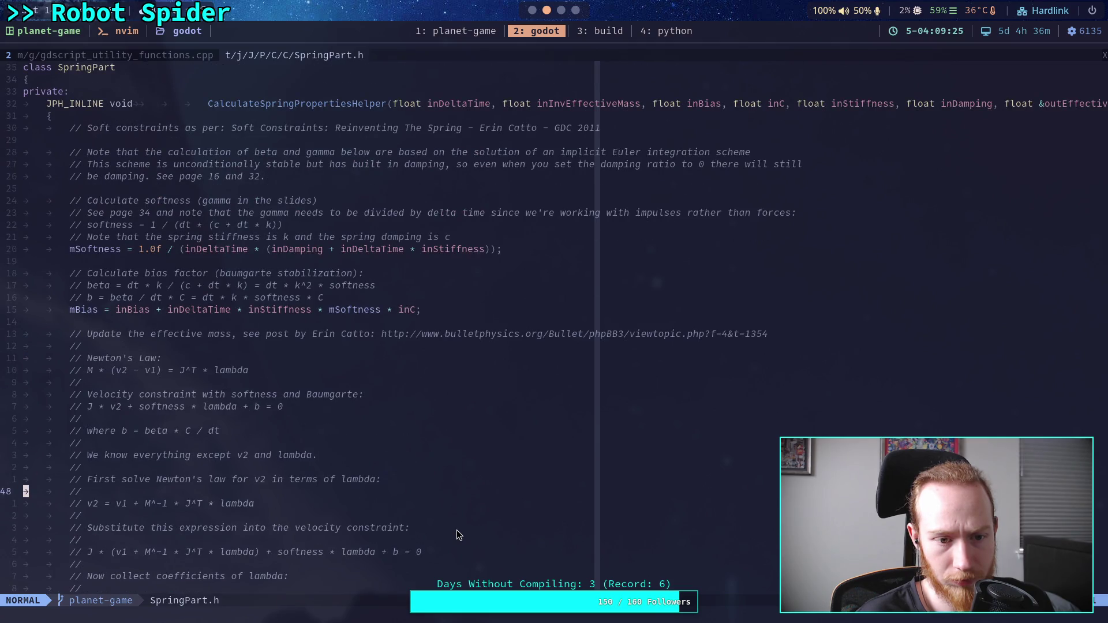
pyautogui.scroll(-11, 455, 530)
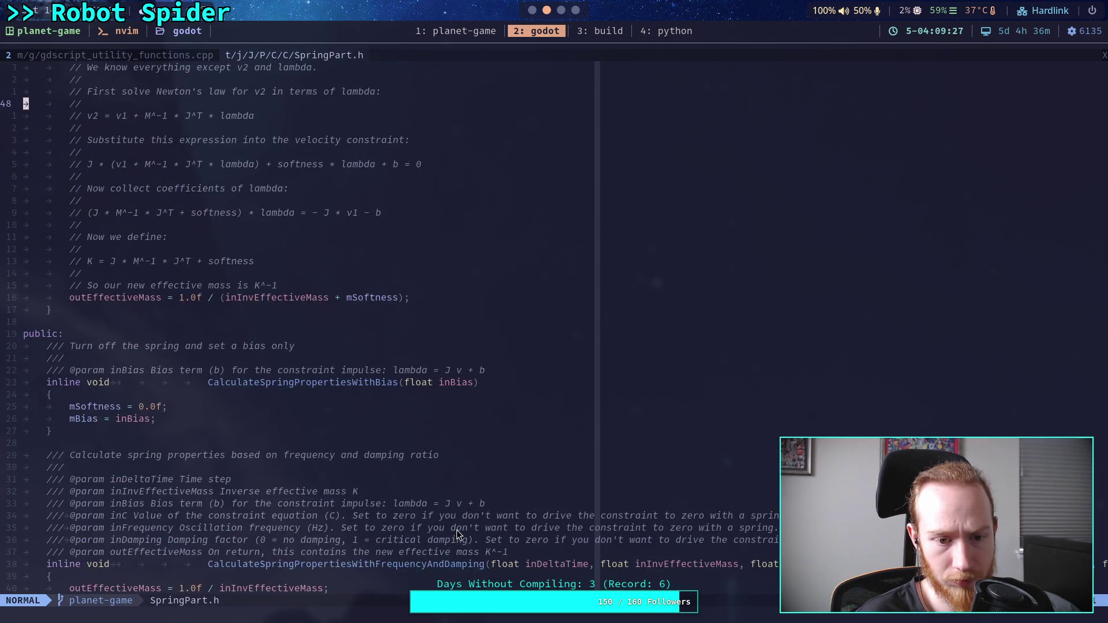
pyautogui.scroll(-5, 455, 530)
pyautogui.scroll(-1, 456, 530)
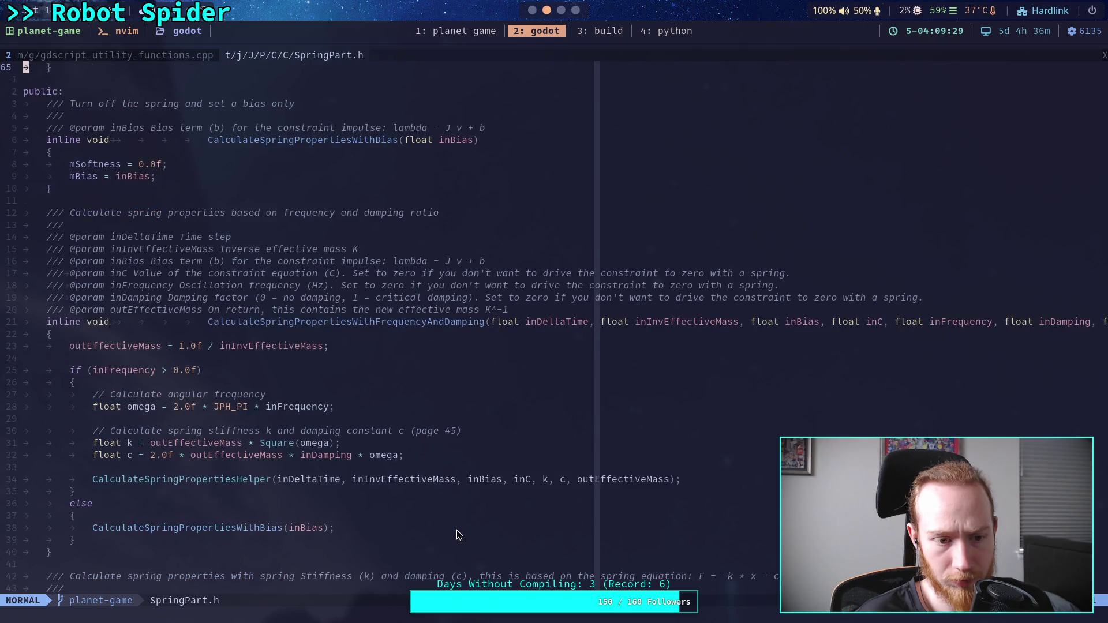
pyautogui.scroll(-2, 456, 530)
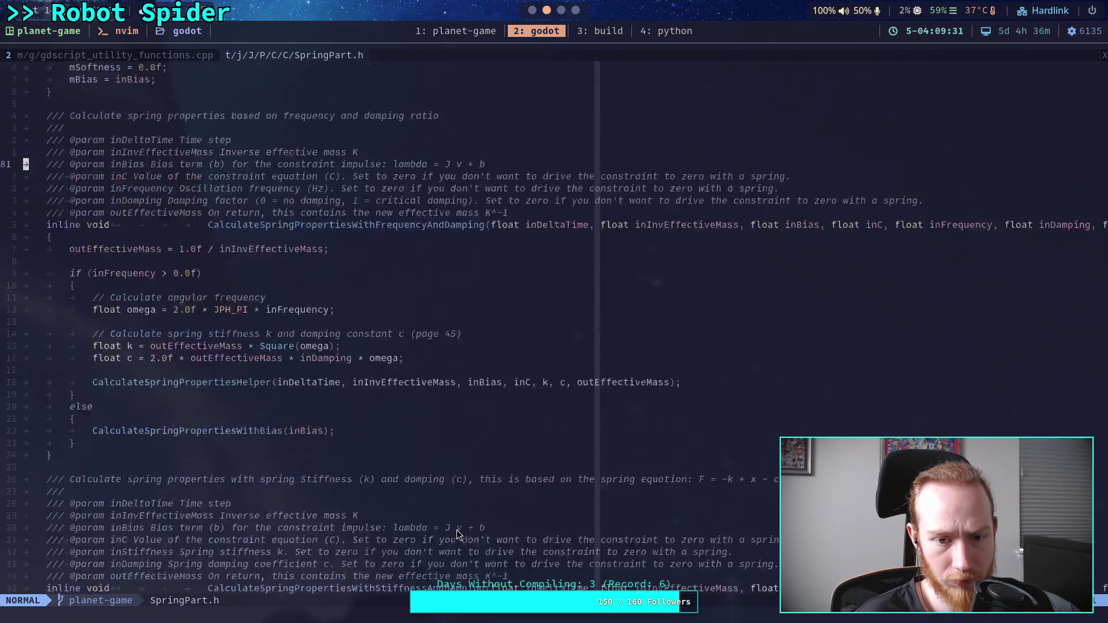
pyautogui.scroll(3, 456, 529)
pyautogui.scroll(-5, 456, 530)
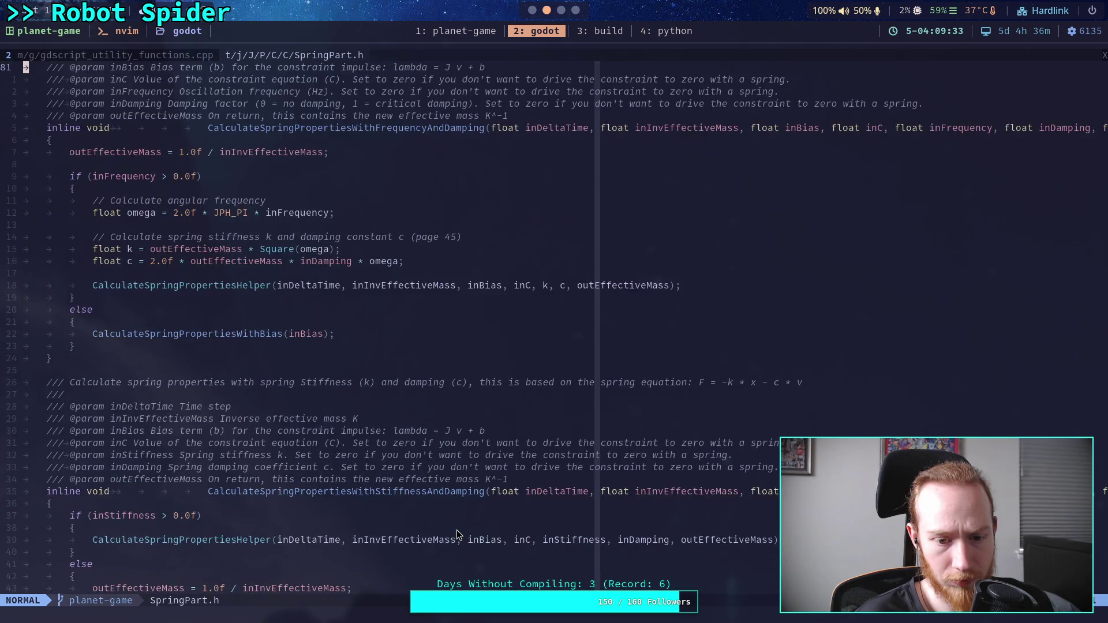
pyautogui.scroll(-2, 456, 529)
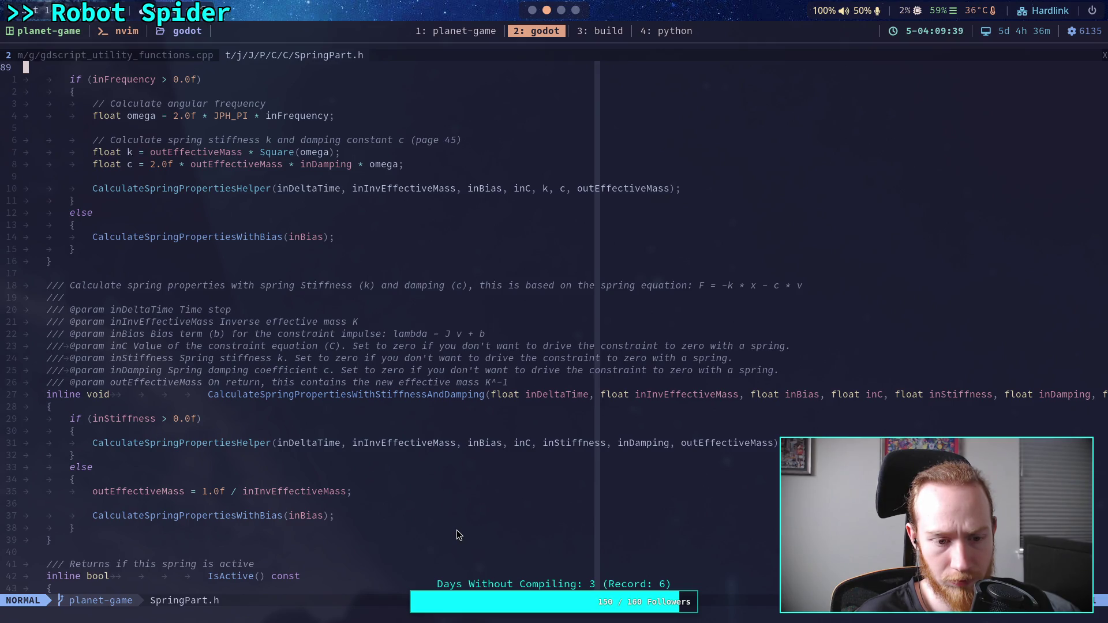
# Read through the rest of the SpringPart.h effective-mass code, then return to Godot's SpringCast.gd
pyautogui.scroll(-8, 456, 530)
pyautogui.scroll(-4, 455, 529)
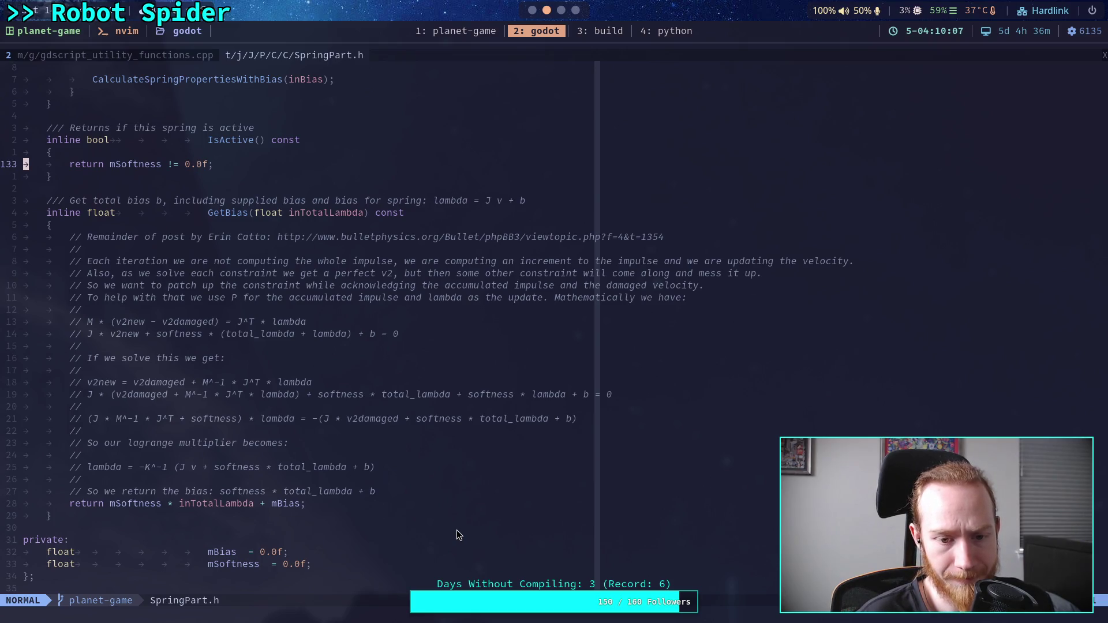
pyautogui.scroll(15, 486, 473)
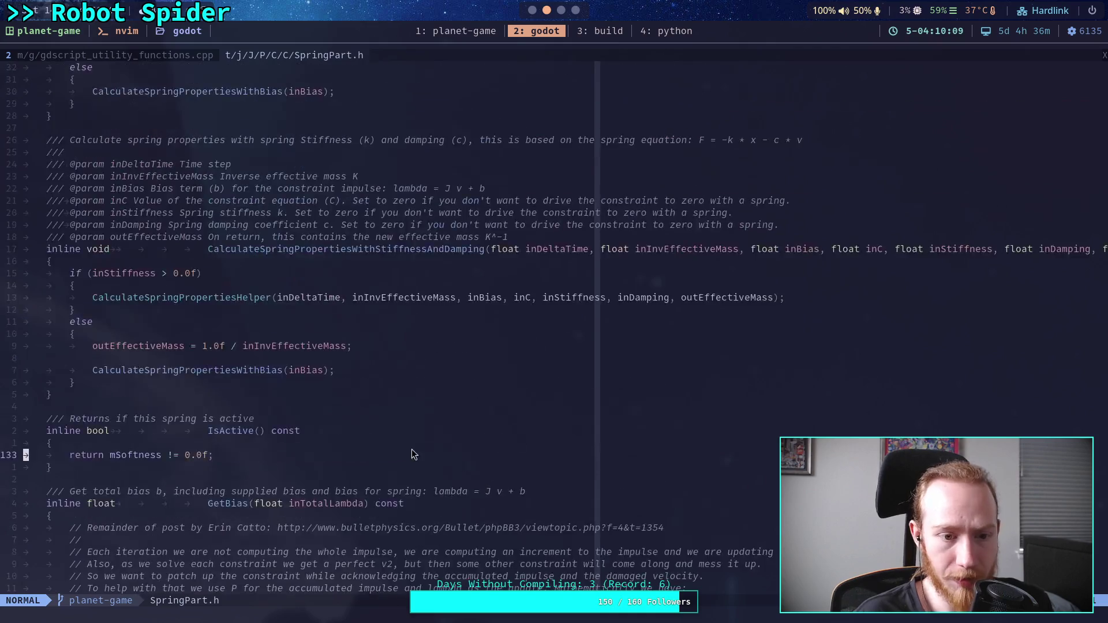
pyautogui.scroll(20, 410, 447)
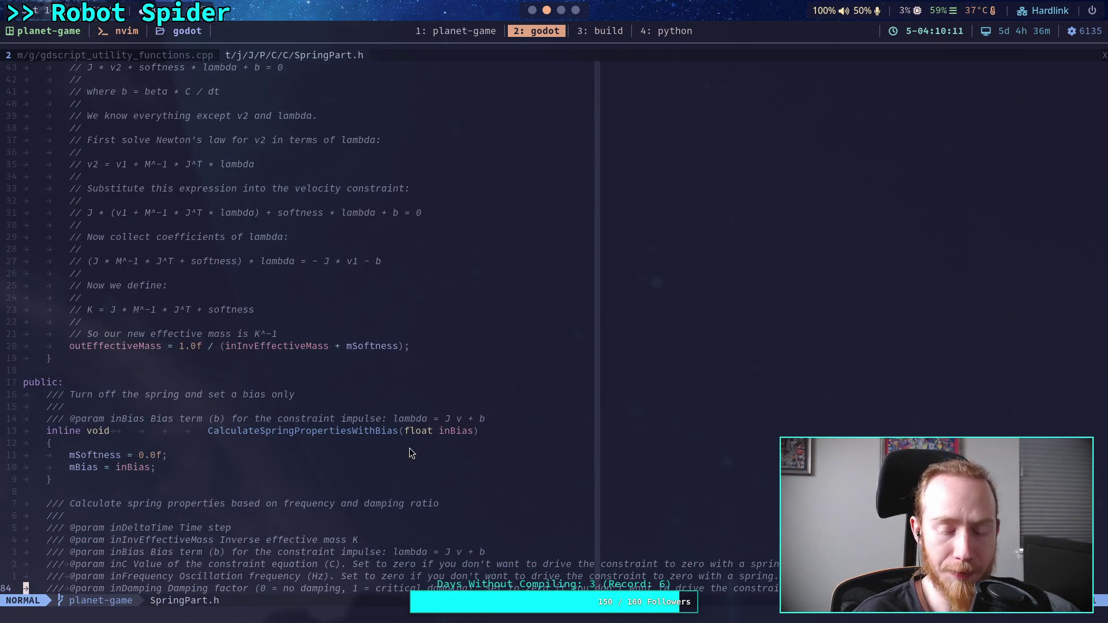
pyautogui.scroll(4, 410, 448)
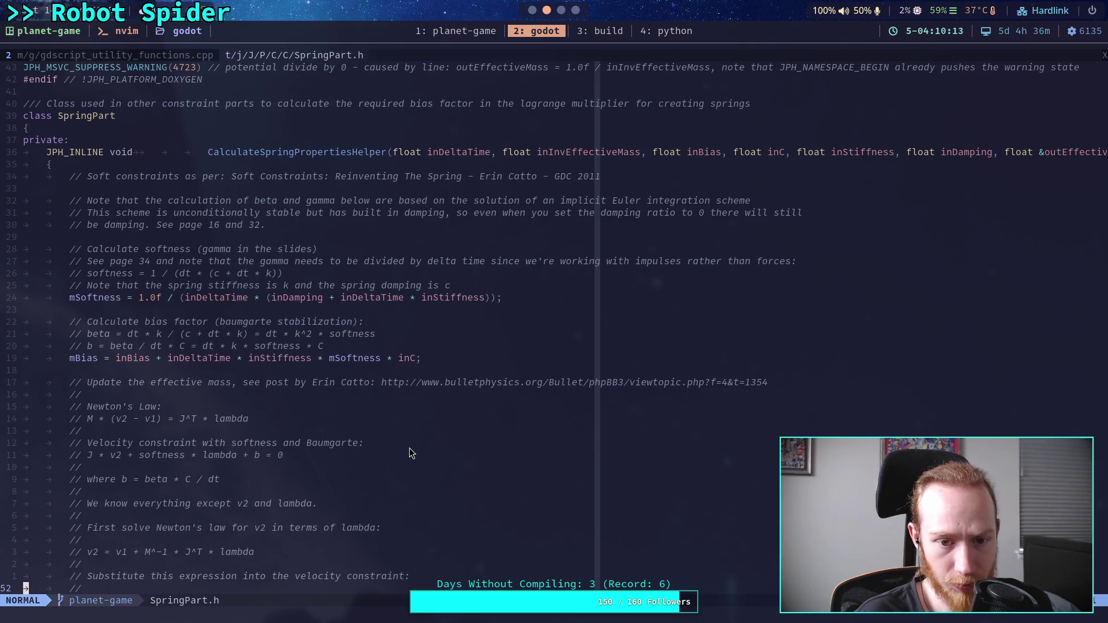
pyautogui.scroll(1, 409, 447)
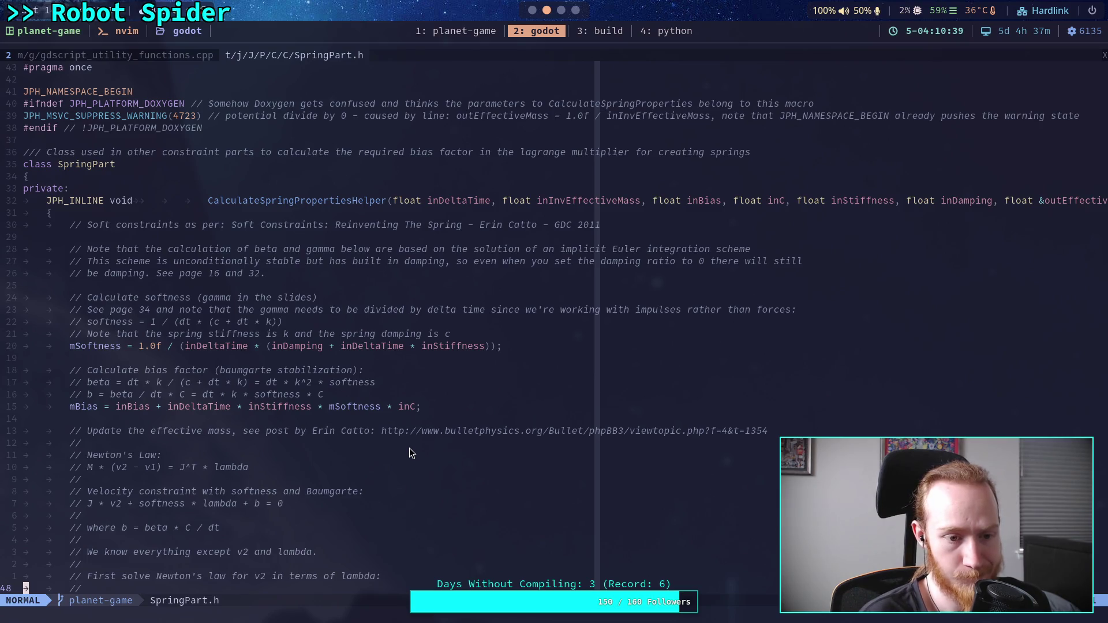
pyautogui.scroll(-20, 409, 448)
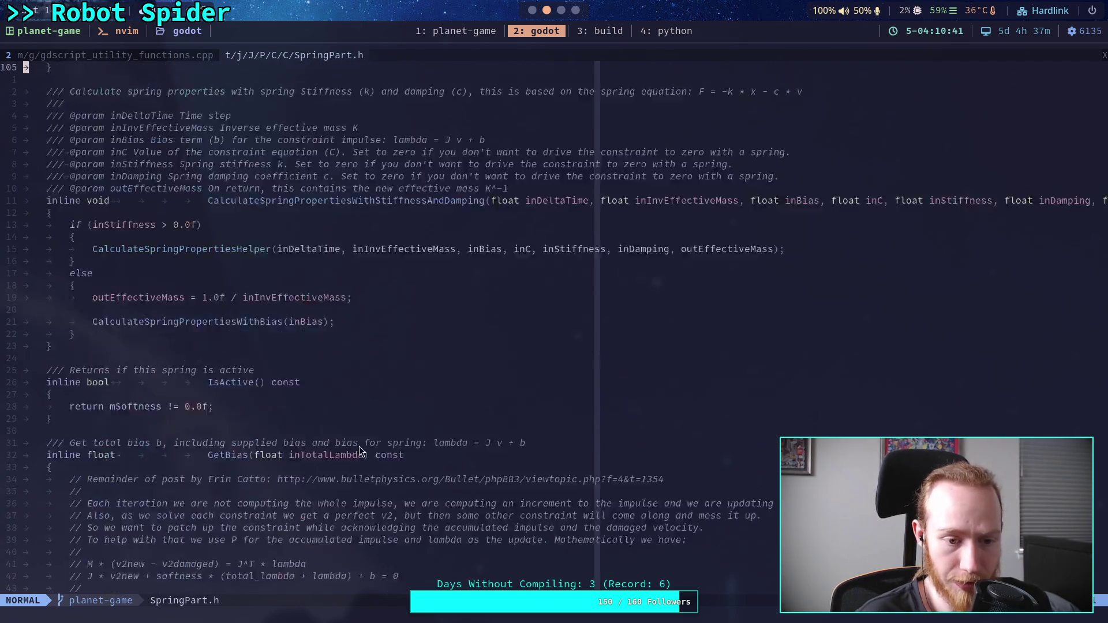
pyautogui.scroll(-10, 359, 446)
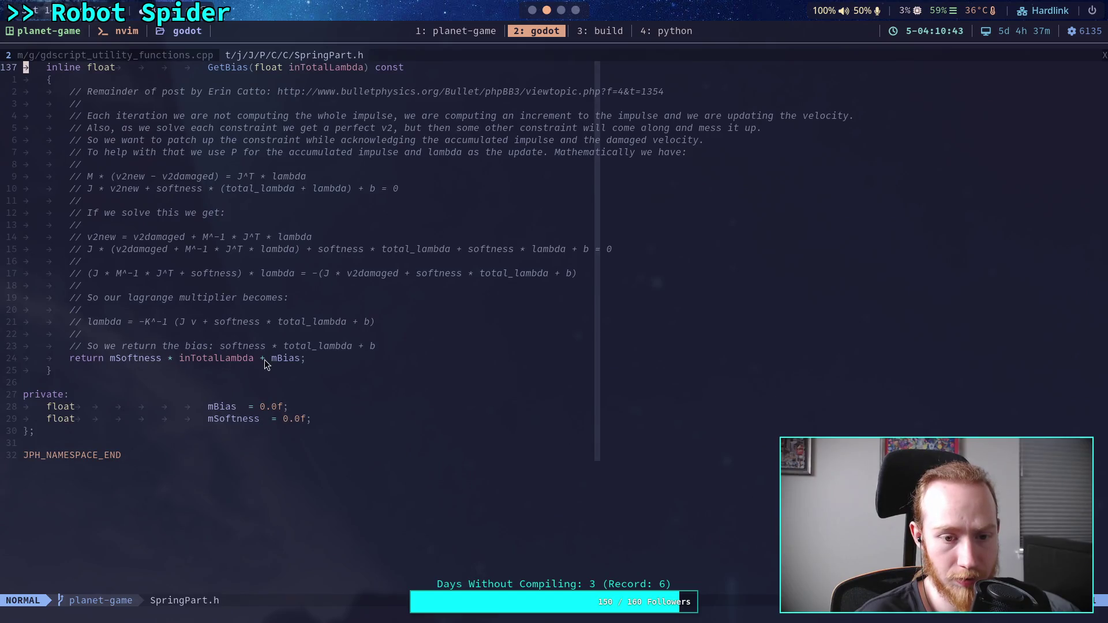
pyautogui.scroll(20, 279, 373)
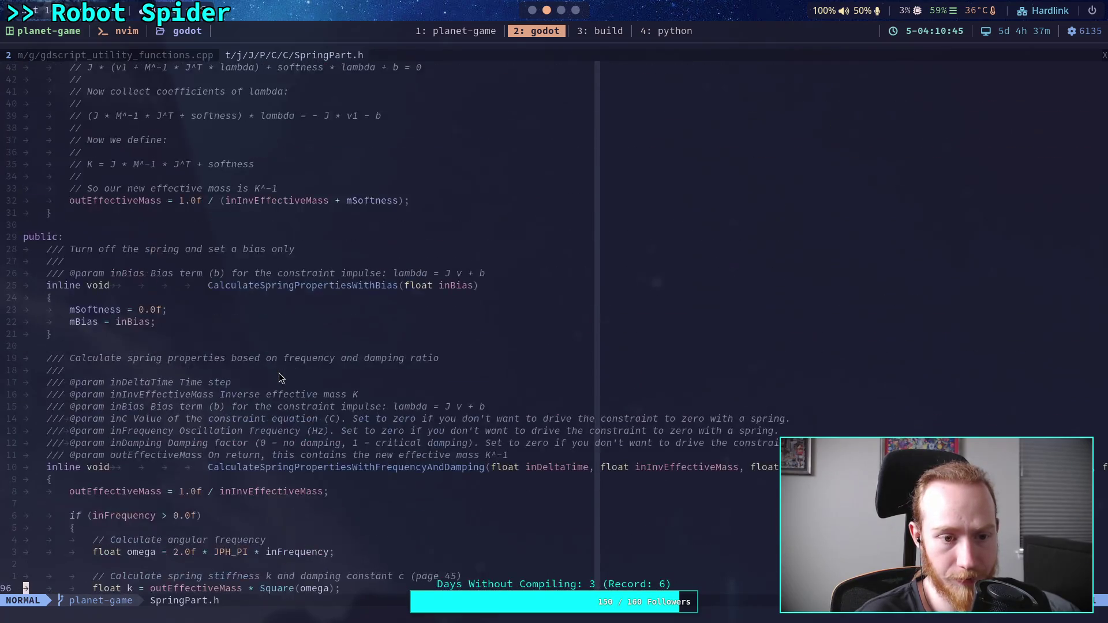
pyautogui.scroll(9, 279, 374)
pyautogui.scroll(10, 283, 358)
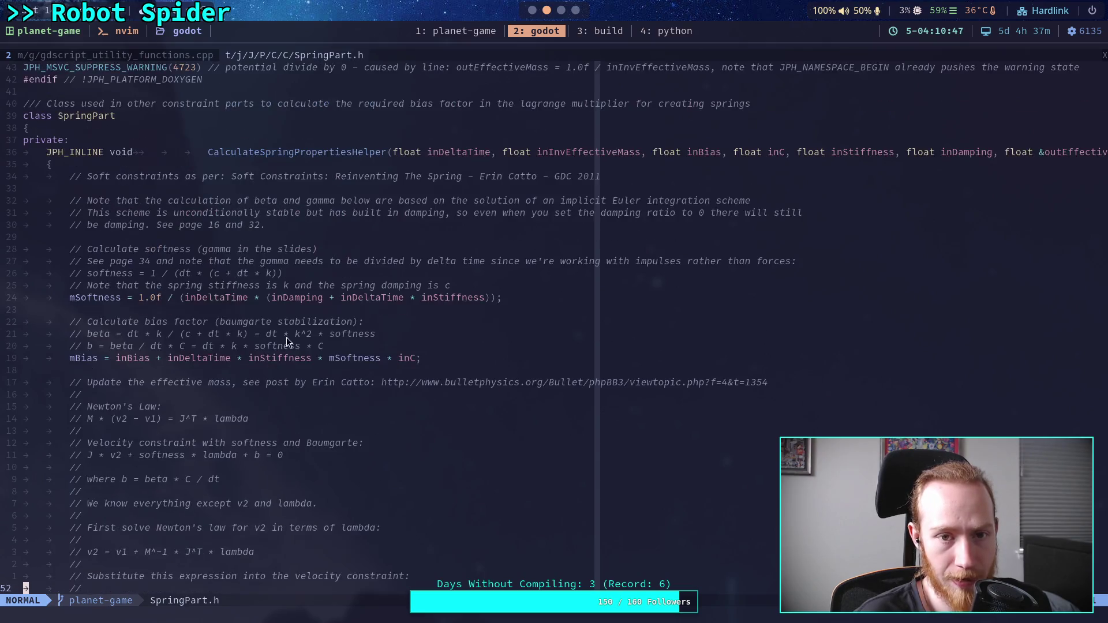
pyautogui.hotkey('alt', 'Tab')
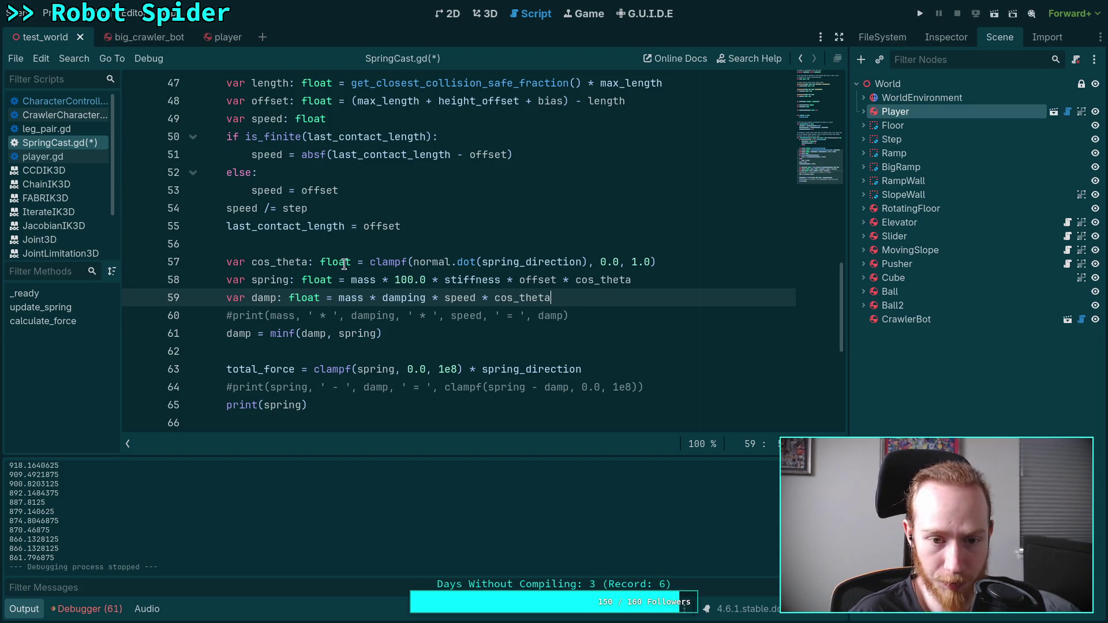
# Try a temporary cos_theta = 1.0 line below its definition, then delete it
pyautogui.click(705, 256)
pyautogui.press('Return')
pyautogui.write('cos')
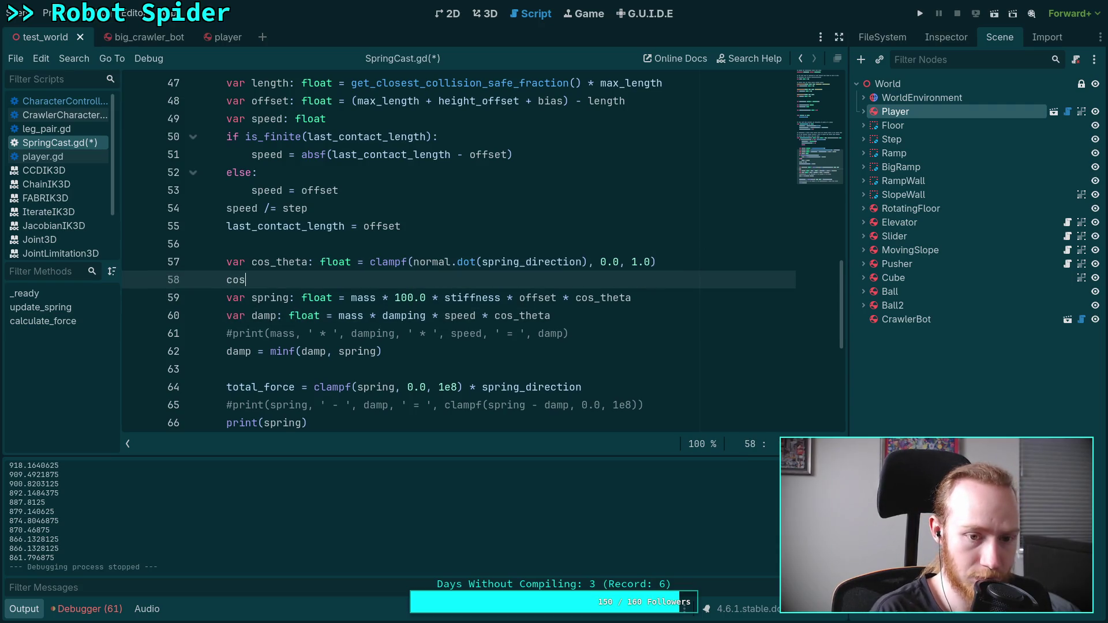
pyautogui.write('_th')
pyautogui.press('Return')
pyautogui.write('= 1.0')
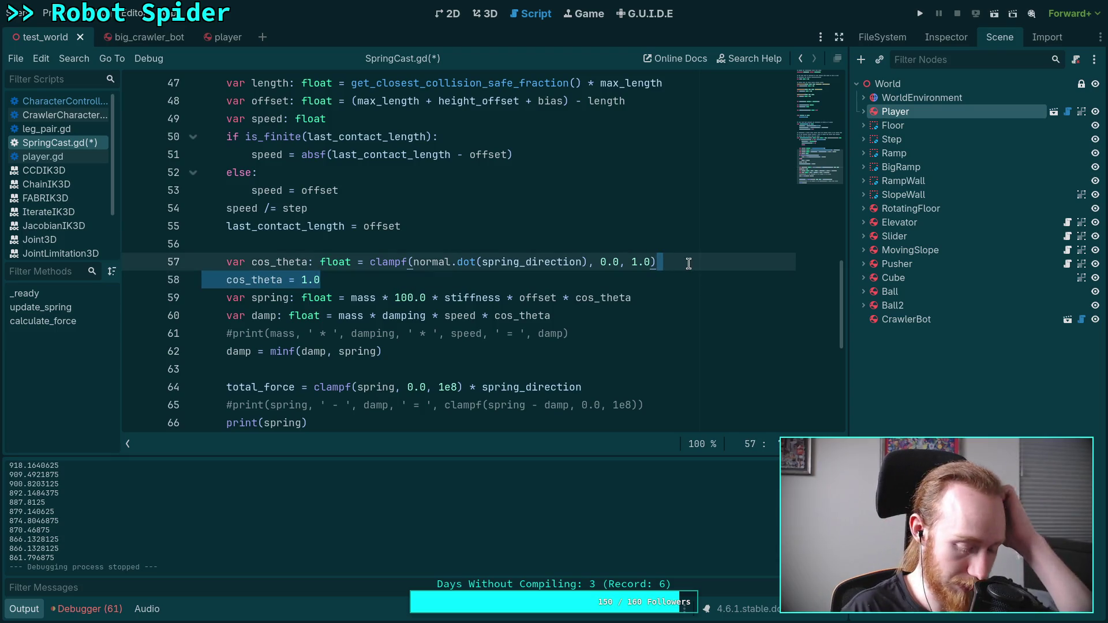
pyautogui.press('BackSpace')
pyautogui.click(713, 315)
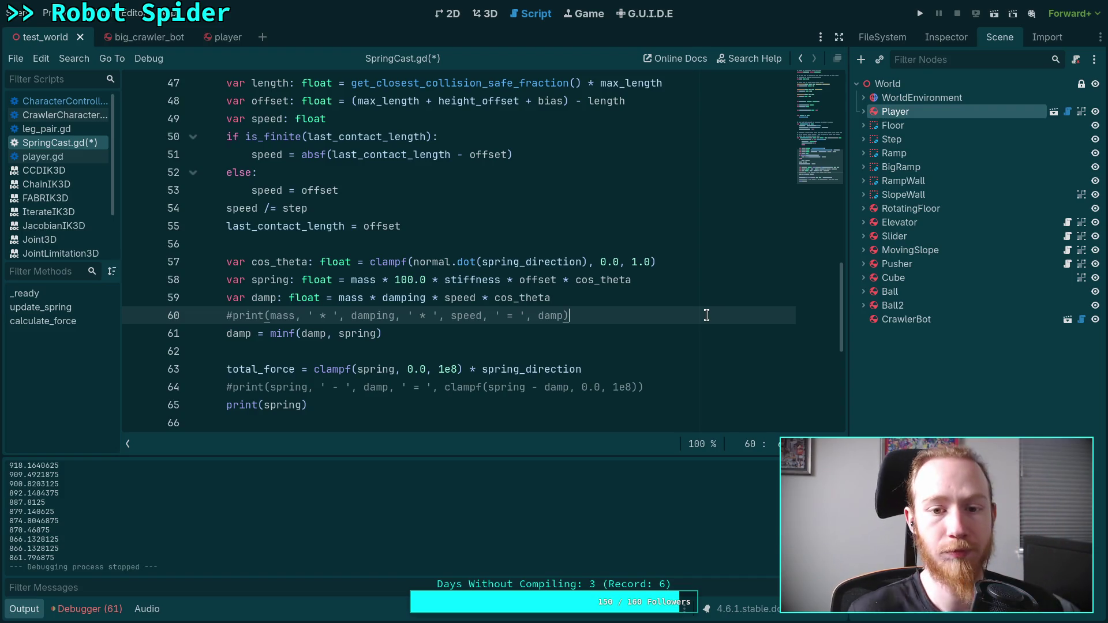
# Insert blank lines between the line 58 spring force formula and var damp
pyautogui.click(693, 279)
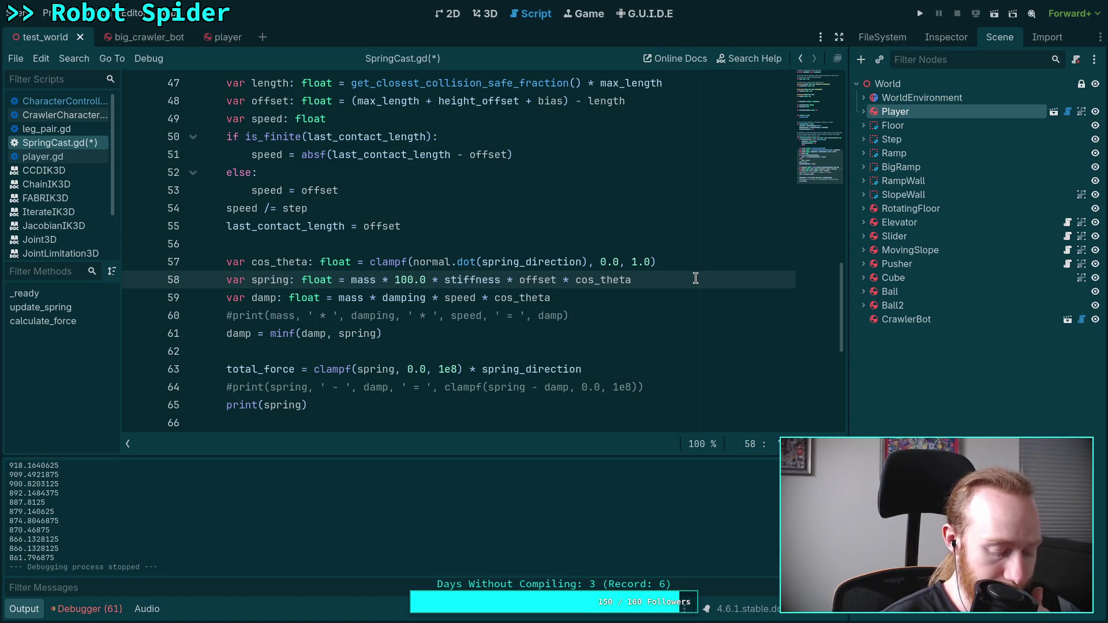
pyautogui.press('Return')
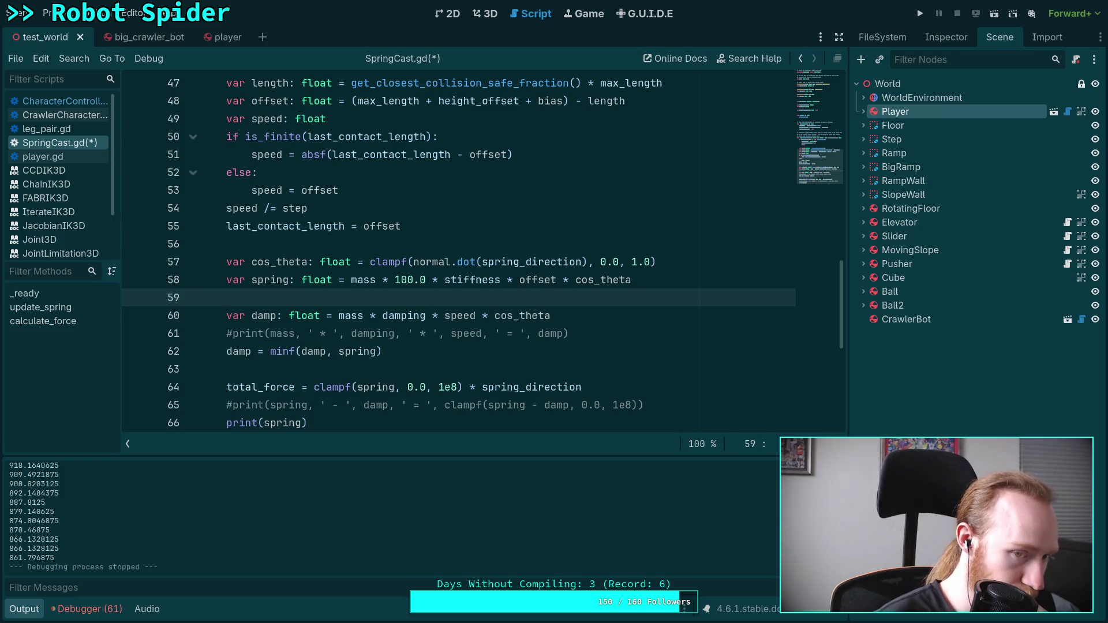
pyautogui.press('Return')
pyautogui.press('Up')
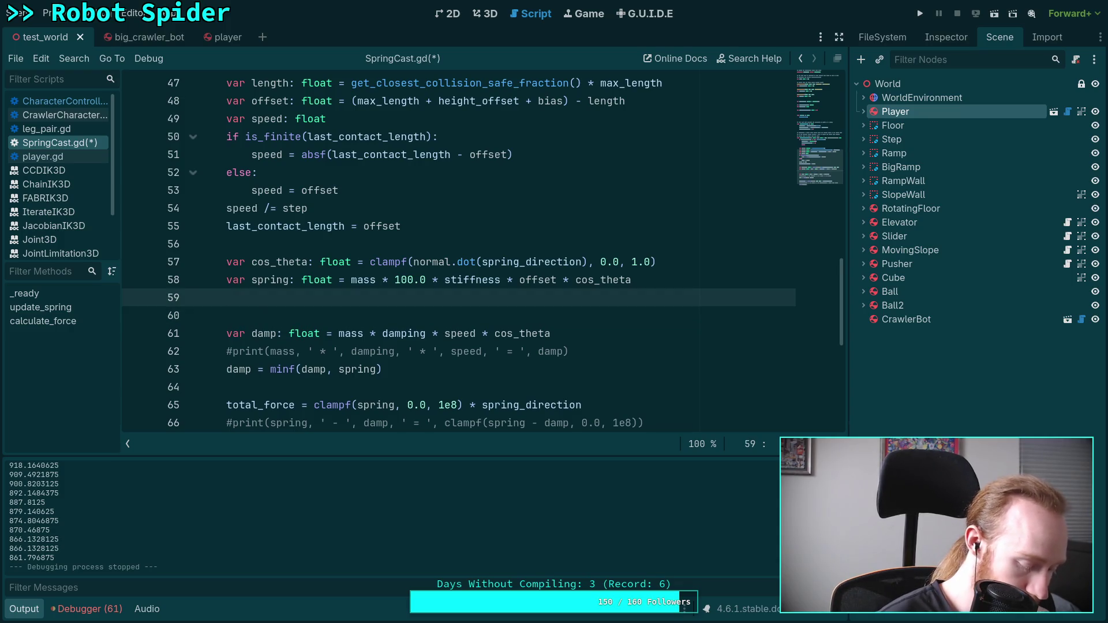
pyautogui.press('Return')
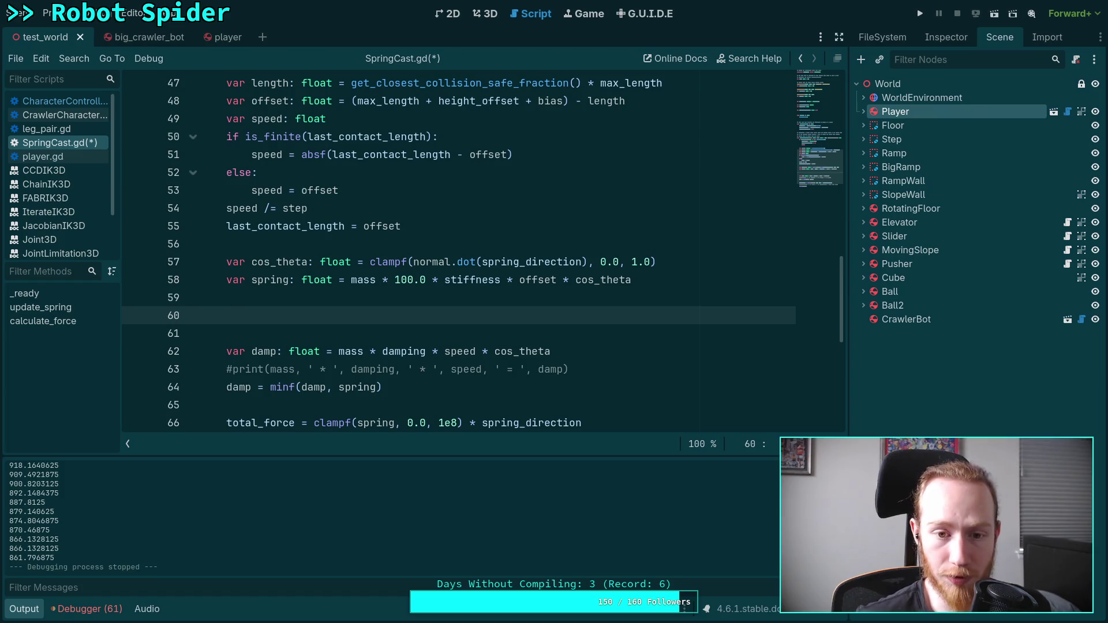
# Delete the 'speed /= step' line from SpringCast.gd
pyautogui.moveTo(387, 205); pyautogui.dragTo(395, 194)
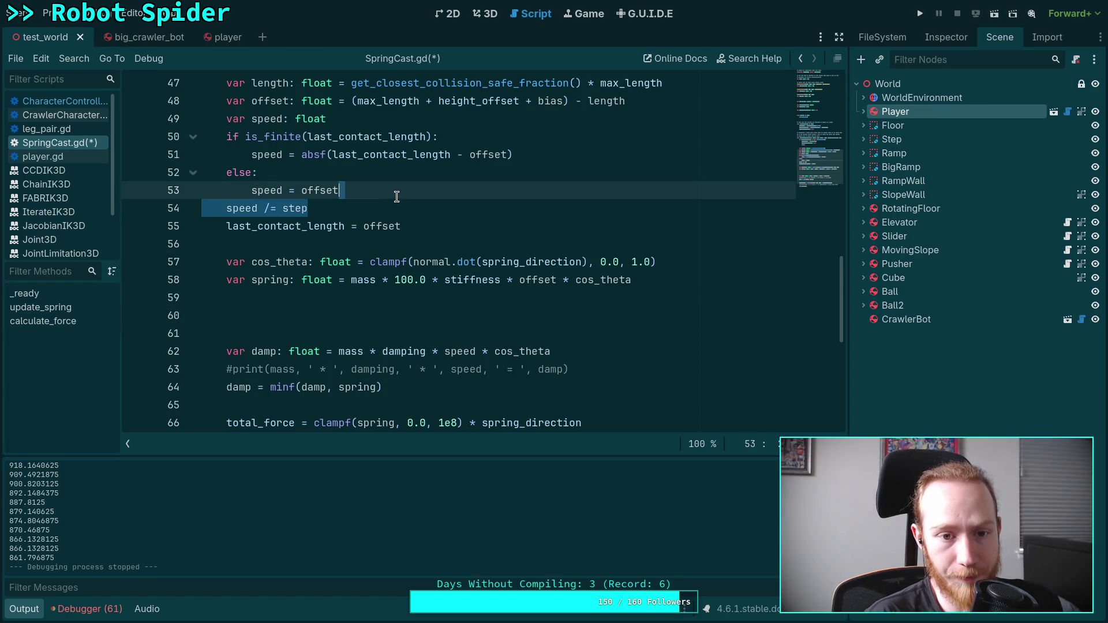
pyautogui.press('BackSpace')
pyautogui.click(525, 280)
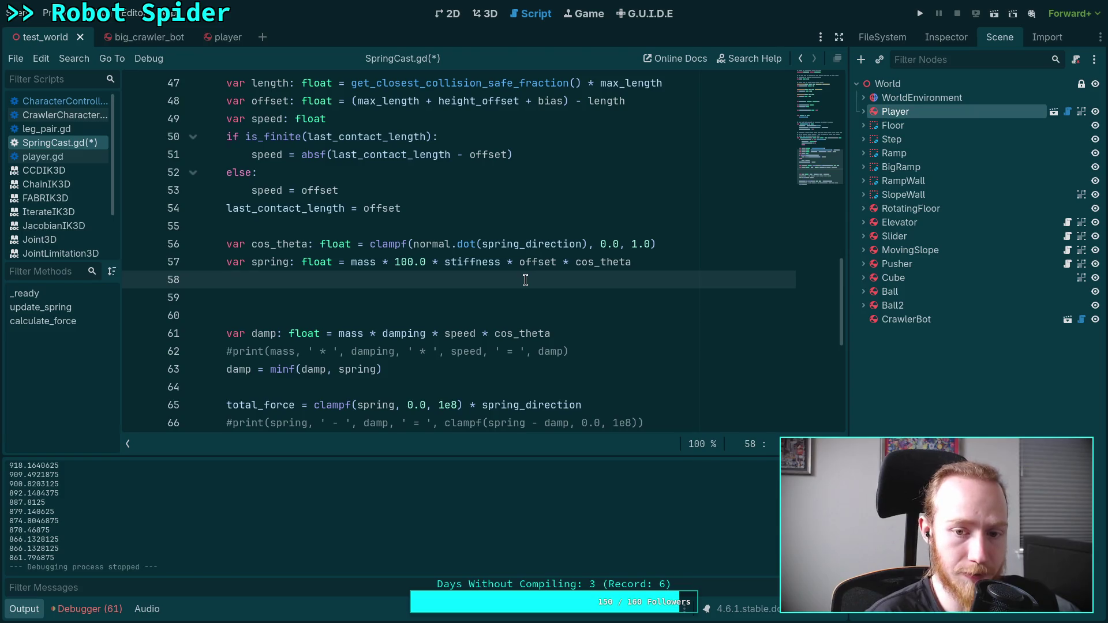
pyautogui.press('Down')
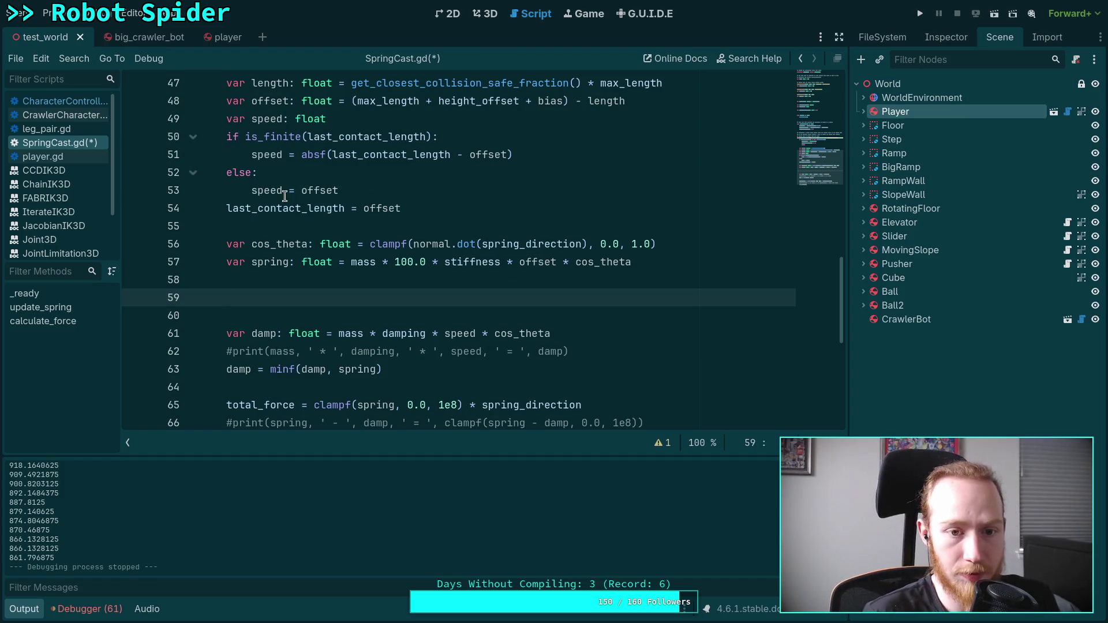
# Remove the absf() wrapper from the speed difference and make the fallback speed -offset
pyautogui.click(303, 191)
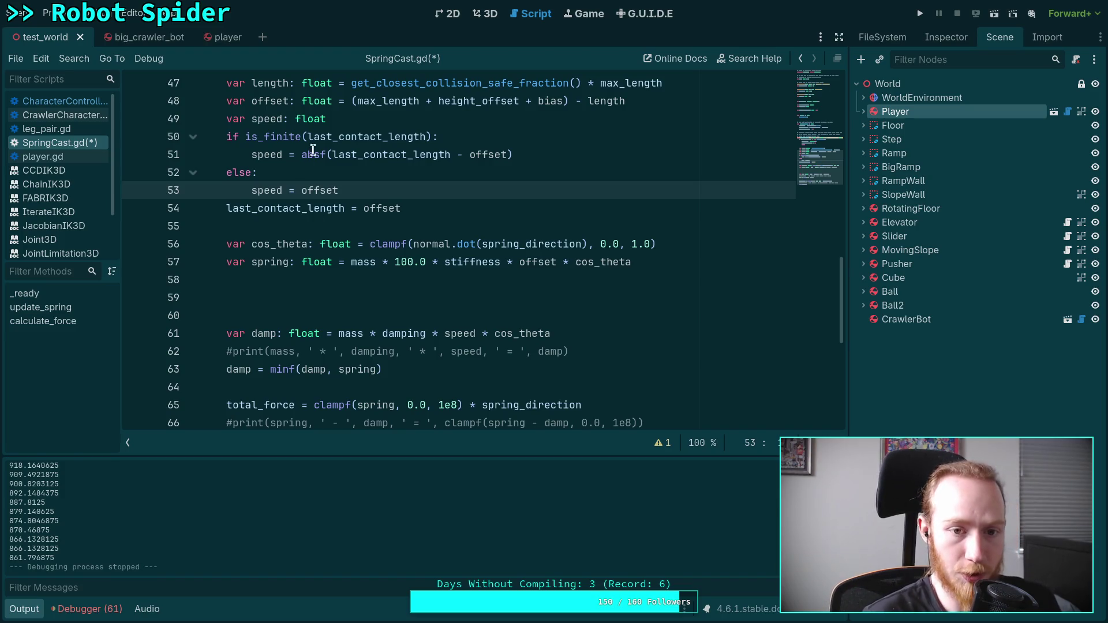
pyautogui.moveTo(333, 154); pyautogui.dragTo(301, 154)
pyautogui.press('BackSpace')
pyautogui.click(519, 154)
pyautogui.press('BackSpace')
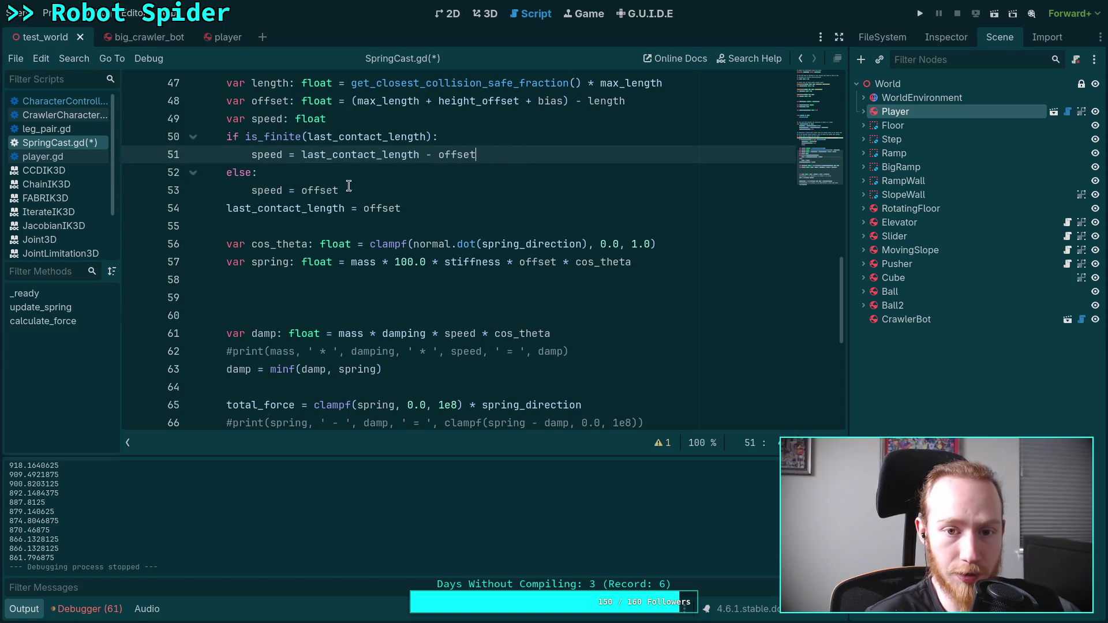
pyautogui.click(301, 190)
pyautogui.write('-')
pyautogui.click(354, 293)
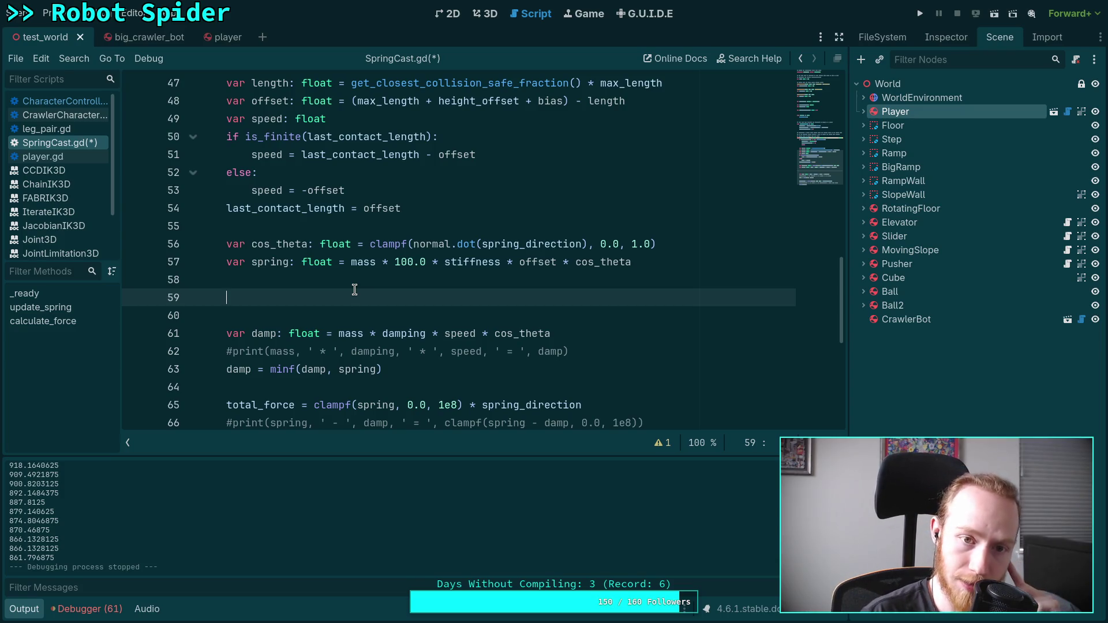
pyautogui.click(349, 192)
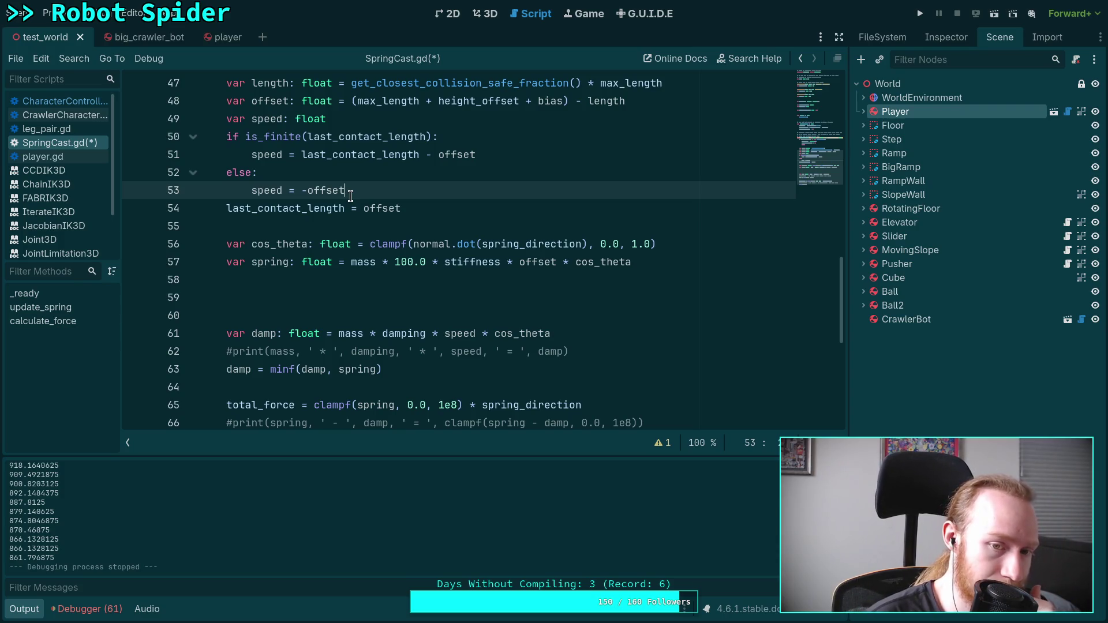
pyautogui.click(564, 333)
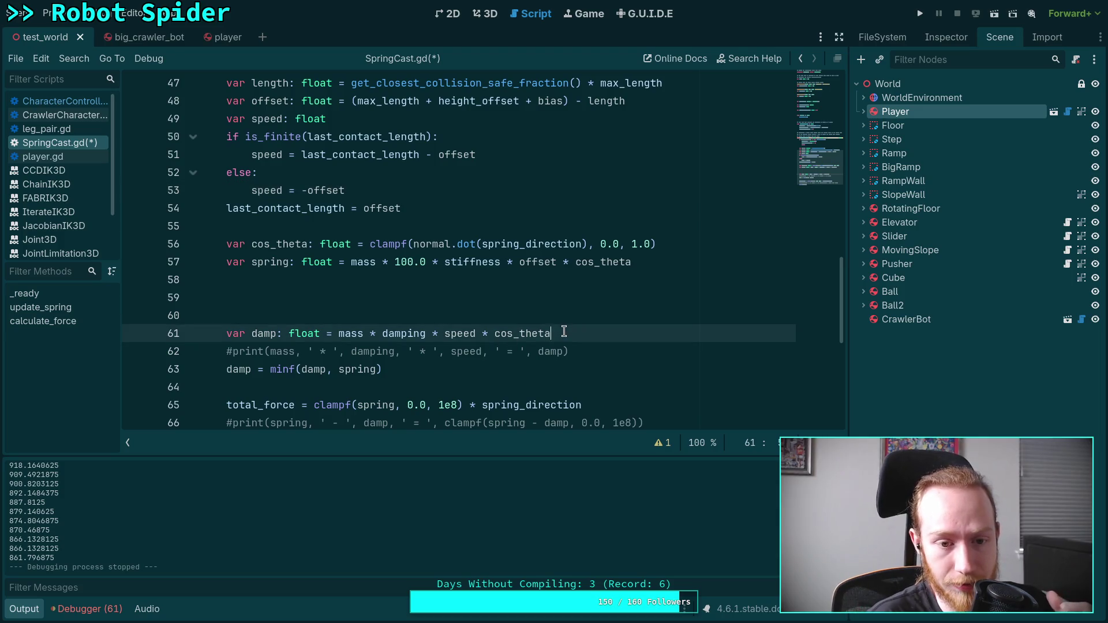
pyautogui.click(569, 279)
pyautogui.click(543, 291)
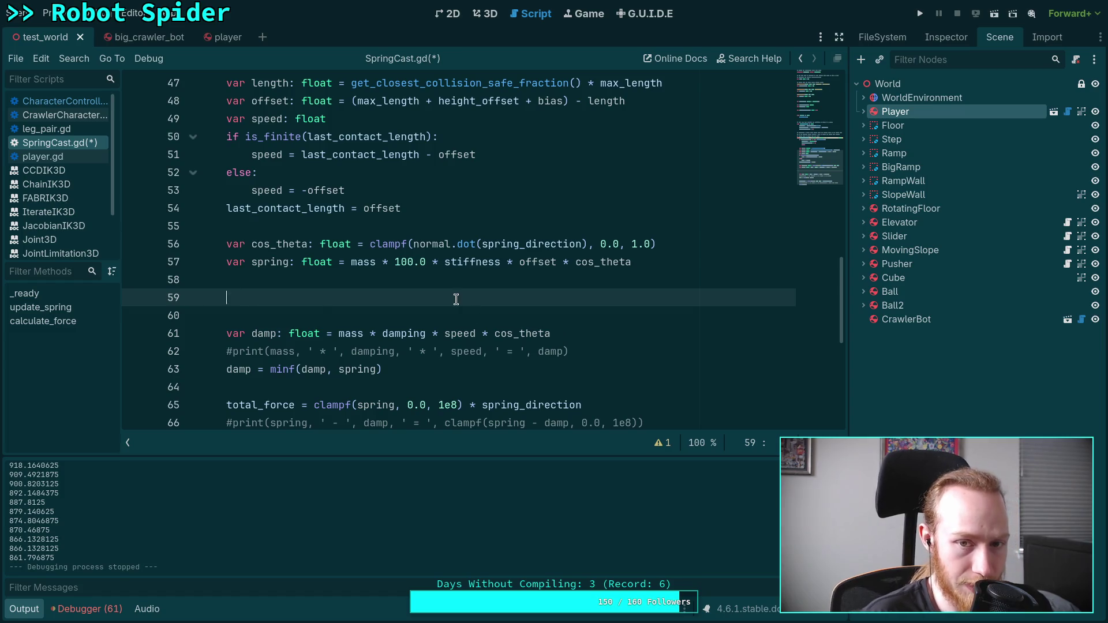
# Locate the offset calculation on line 48 of SpringCast.gd for editing
pyautogui.scroll(2, 456, 300)
pyautogui.scroll(-3, 341, 258)
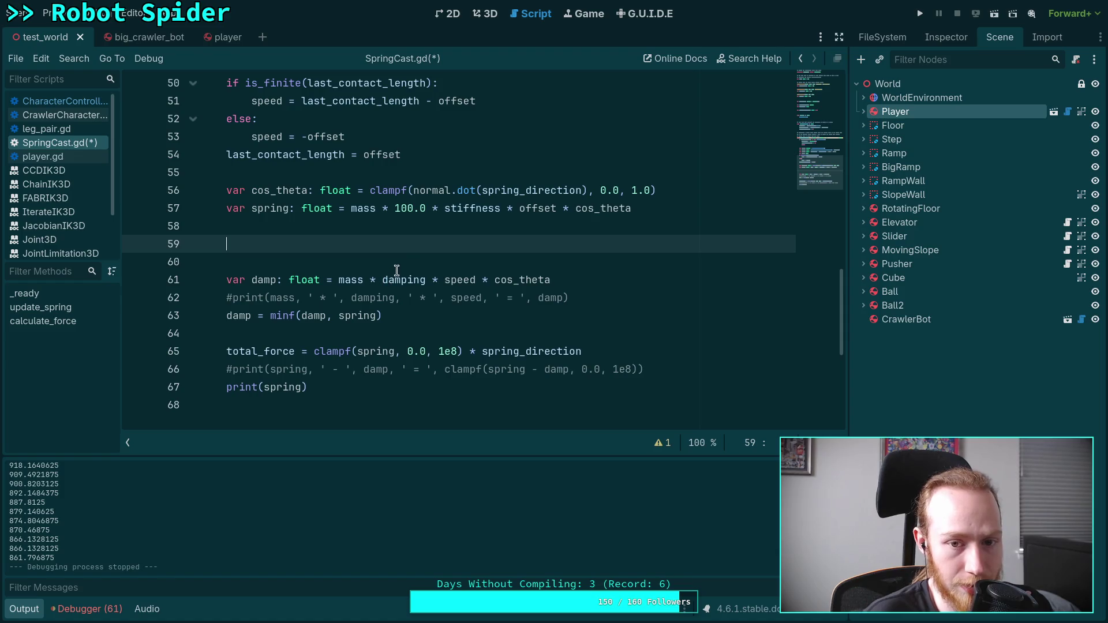
pyautogui.scroll(2, 456, 298)
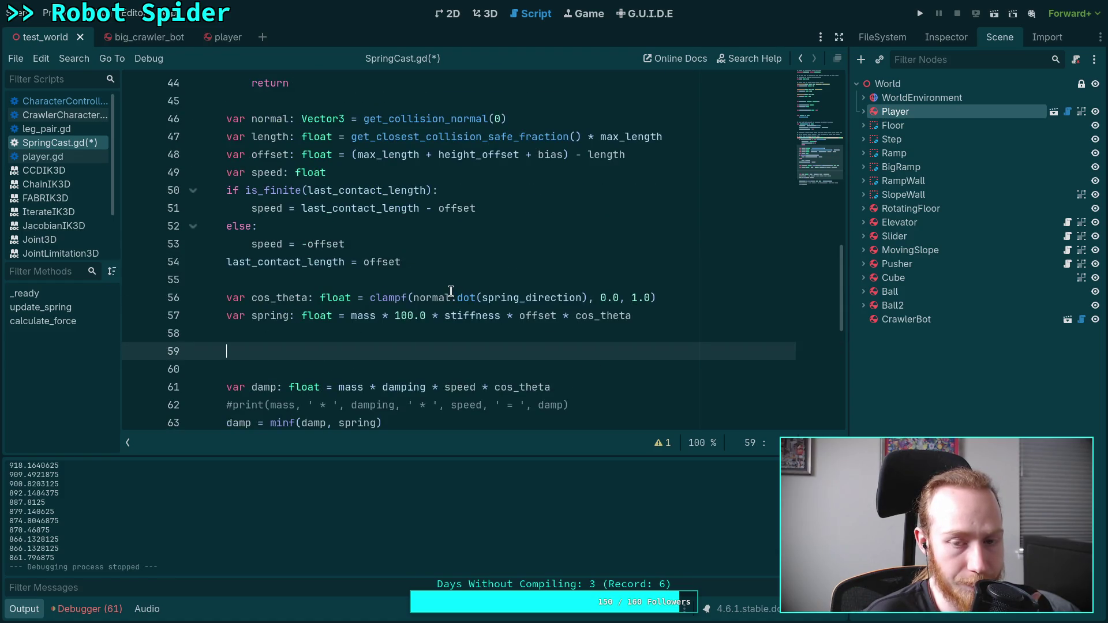
pyautogui.click(345, 155)
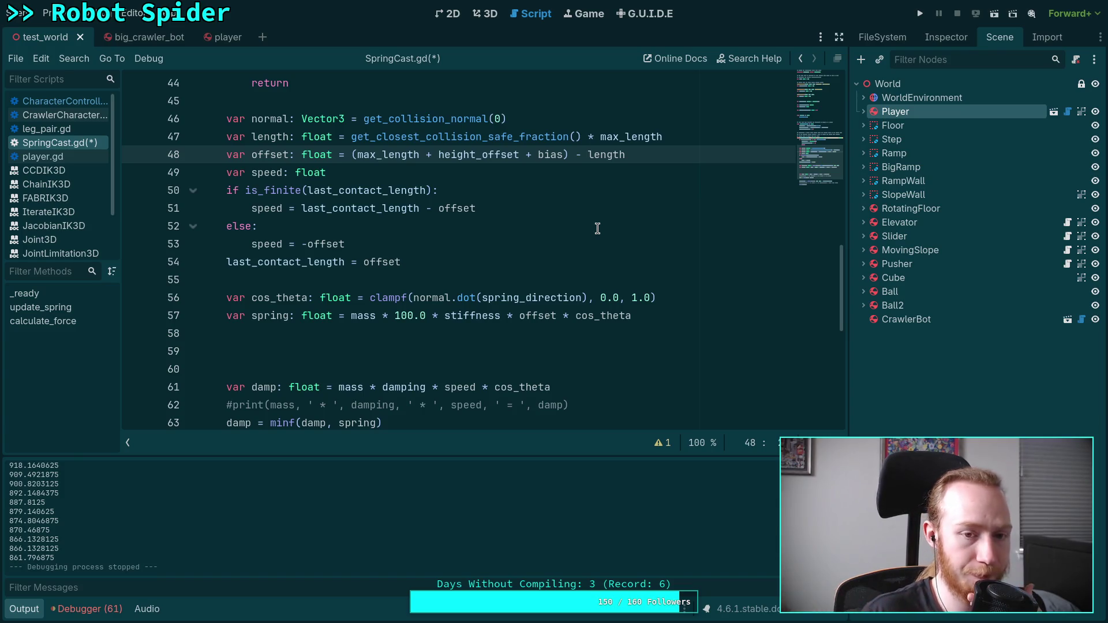
# Finish line 48 as (max_length + height_offset + bias) - length, then review the speed lines
pyautogui.write('length')
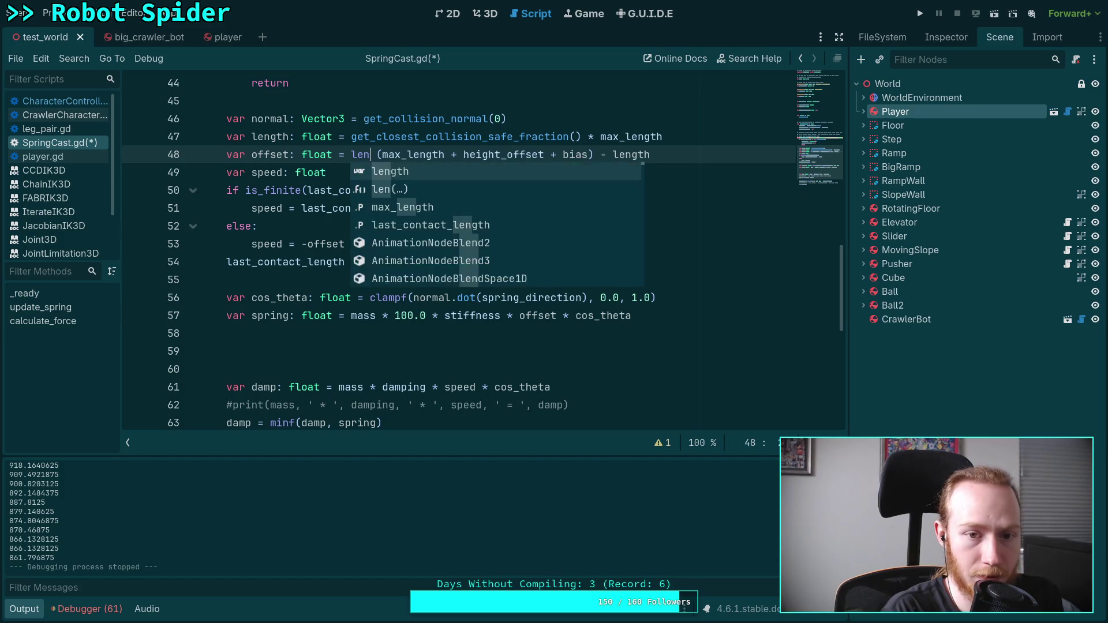
pyautogui.write(' -')
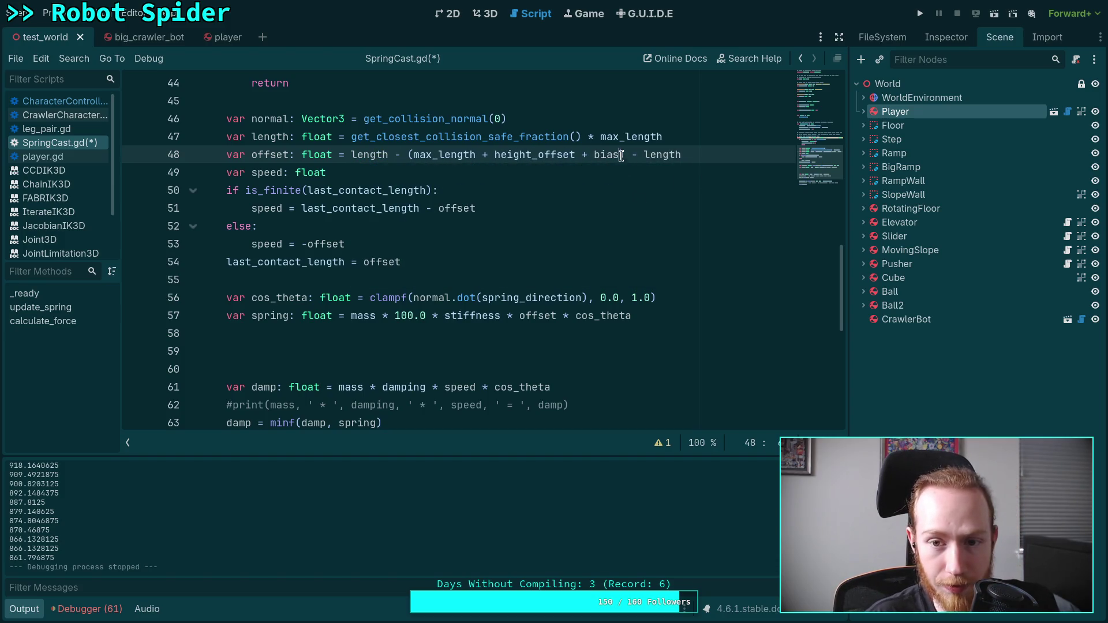
pyautogui.moveTo(625, 155); pyautogui.dragTo(732, 154)
pyautogui.press('BackSpace')
pyautogui.click(621, 202)
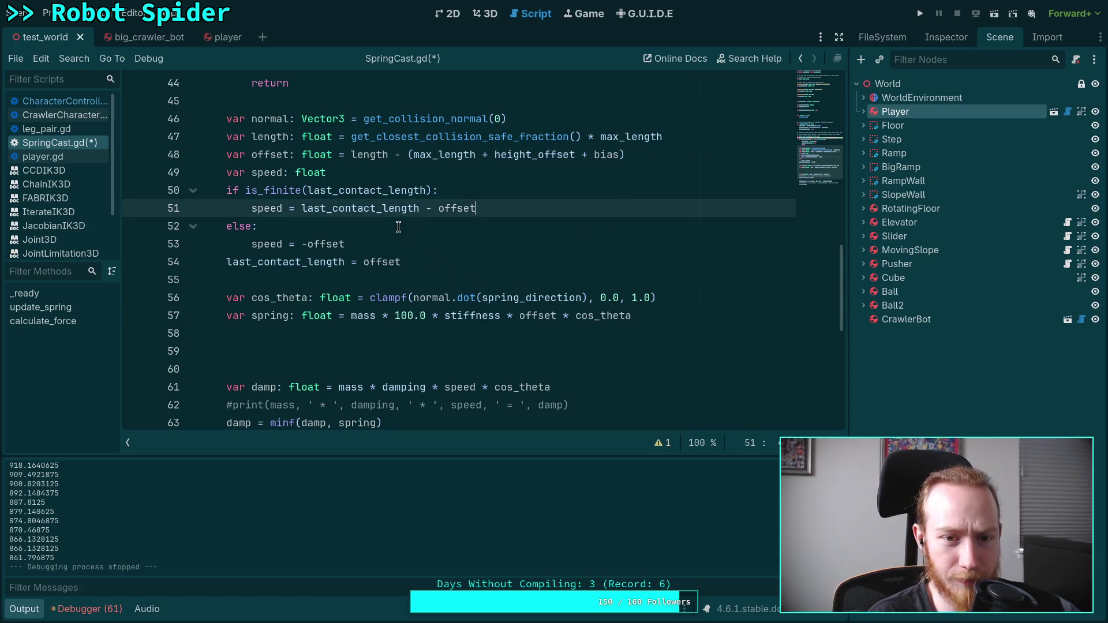
pyautogui.click(346, 242)
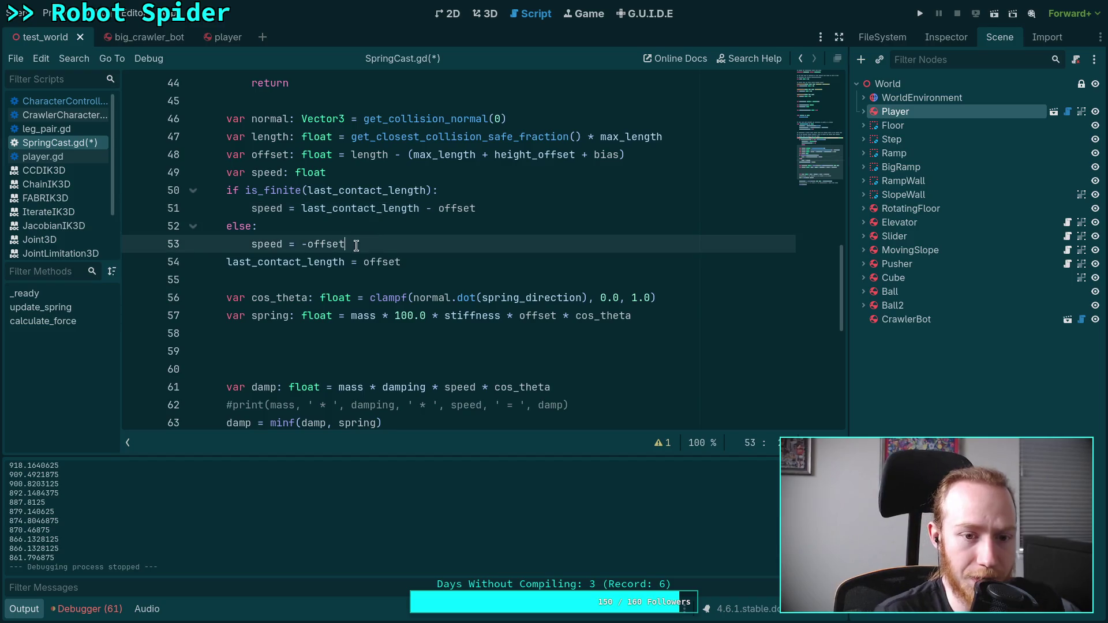
pyautogui.moveTo(347, 242); pyautogui.dragTo(283, 242)
pyautogui.click(282, 242)
# Inspect the spring force formula and where spring_direction is defined on line 34
pyautogui.scroll(-1, 352, 267)
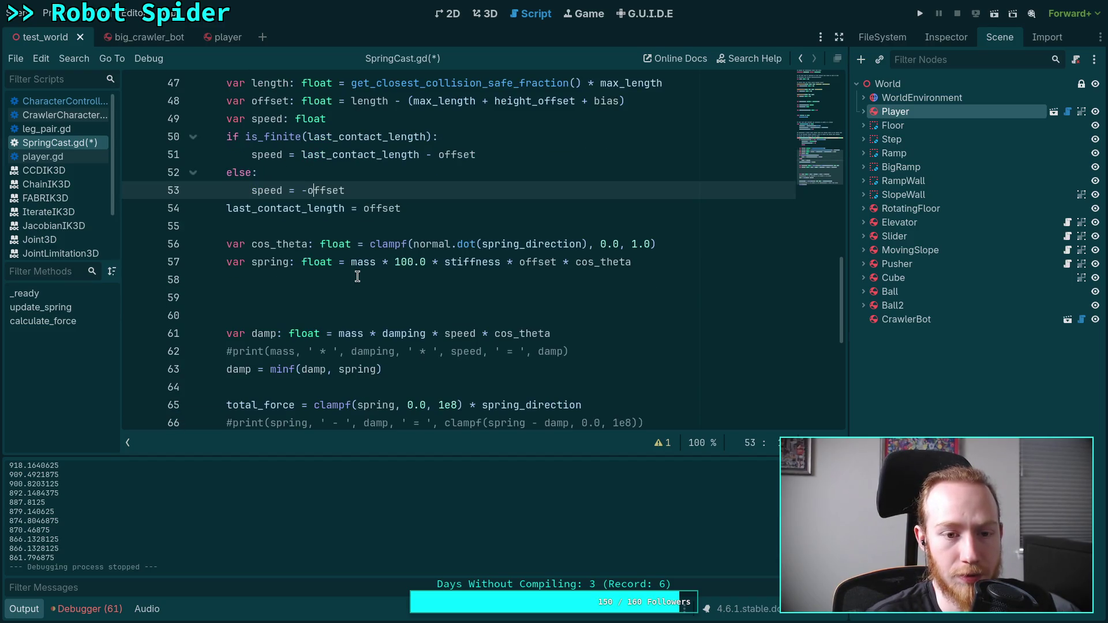
pyautogui.click(362, 280)
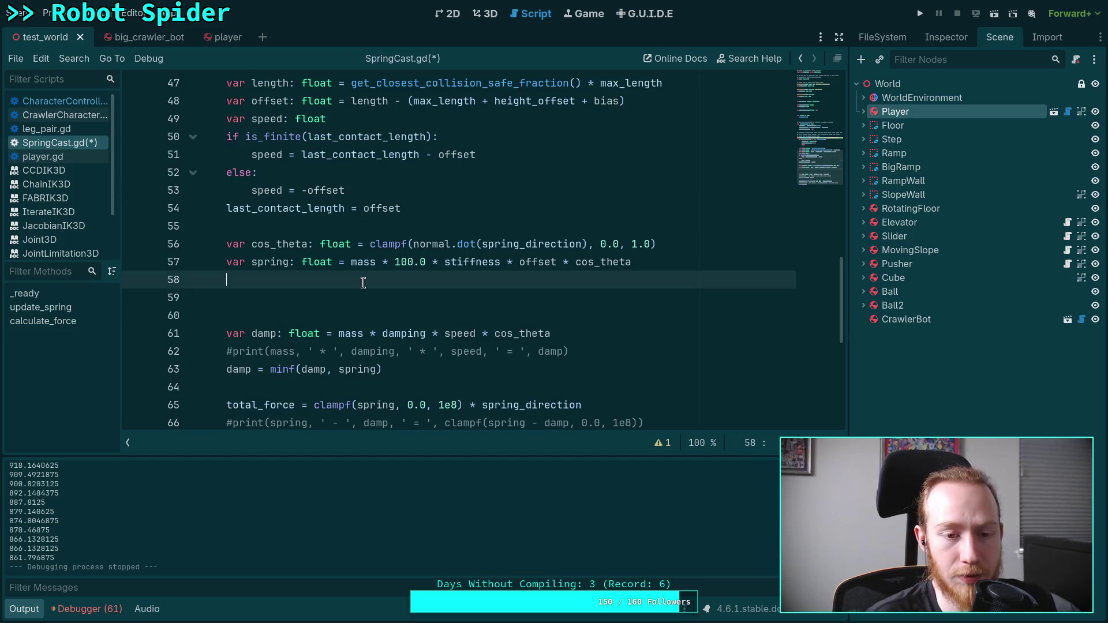
pyautogui.click(517, 262)
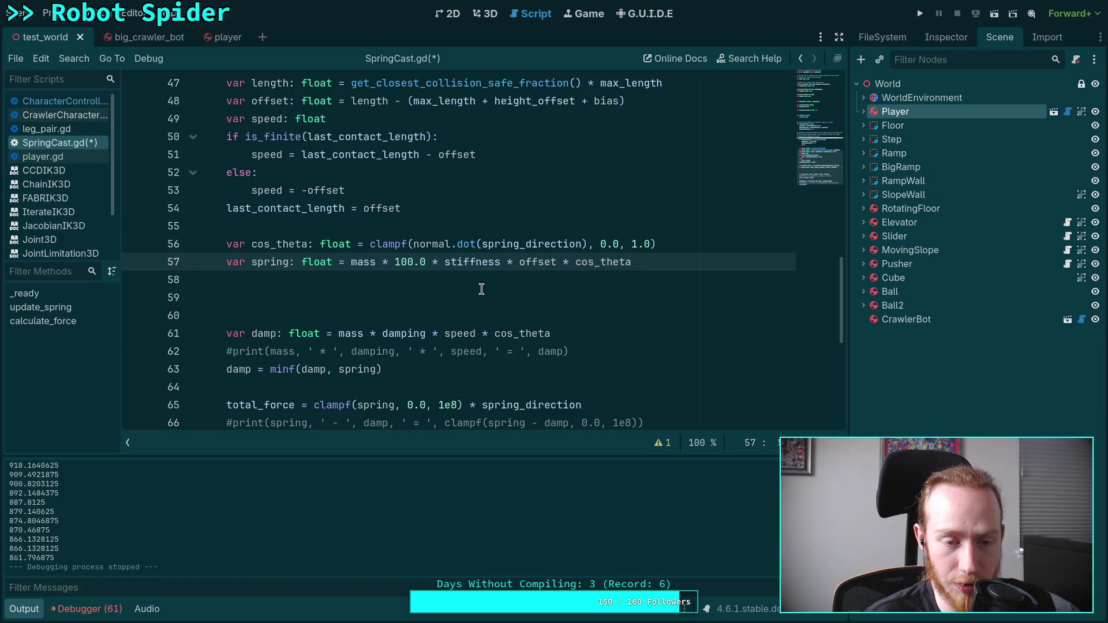
pyautogui.doubleClick(508, 244)
pyautogui.scroll(6, 407, 295)
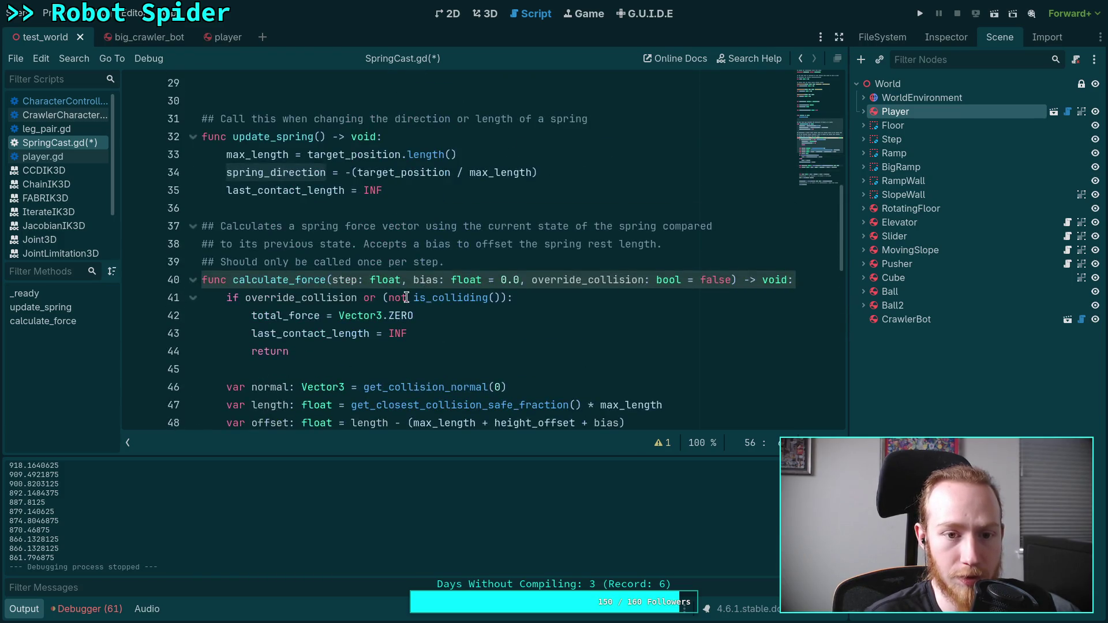
pyautogui.click(347, 172)
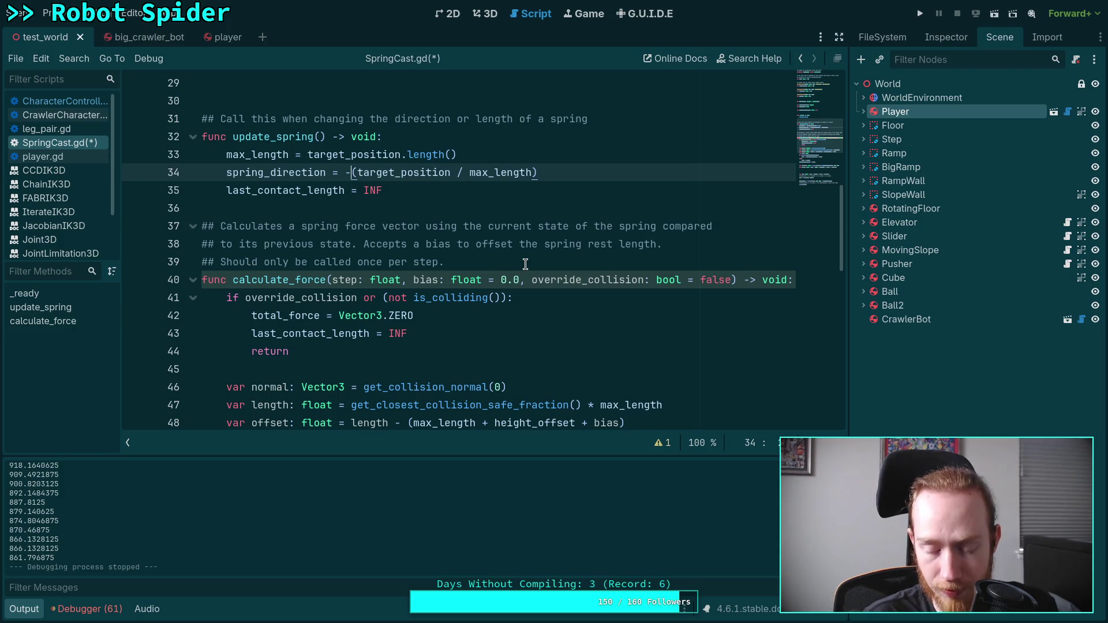
pyautogui.scroll(-8, 525, 264)
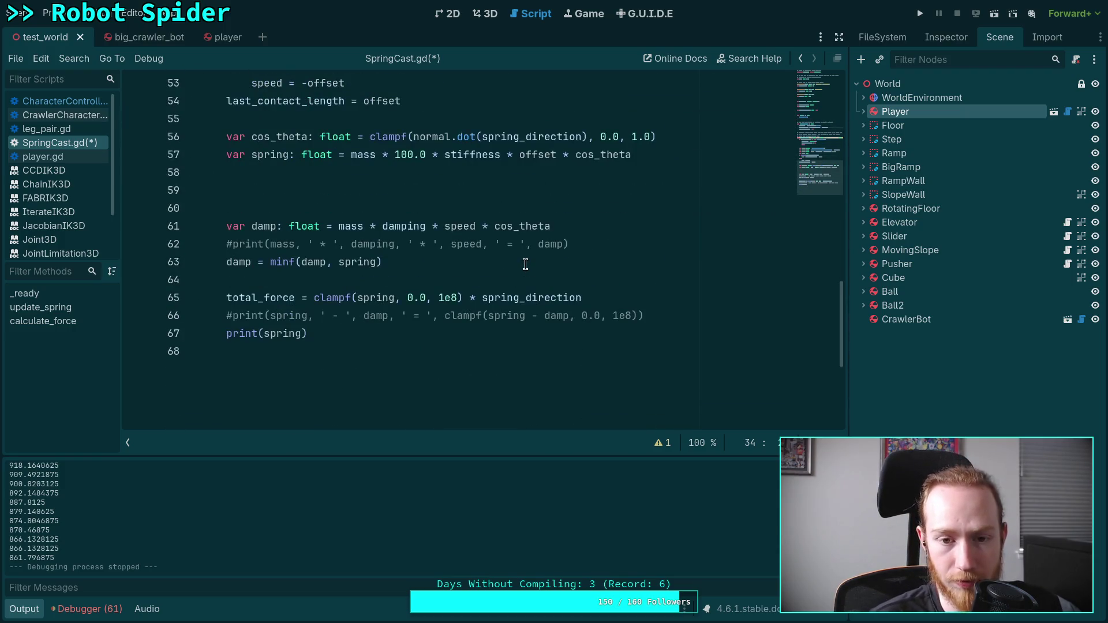
pyautogui.scroll(1, 525, 263)
# Change the line 57 spring formula to stiffness * -offset and save the script
pyautogui.click(515, 208)
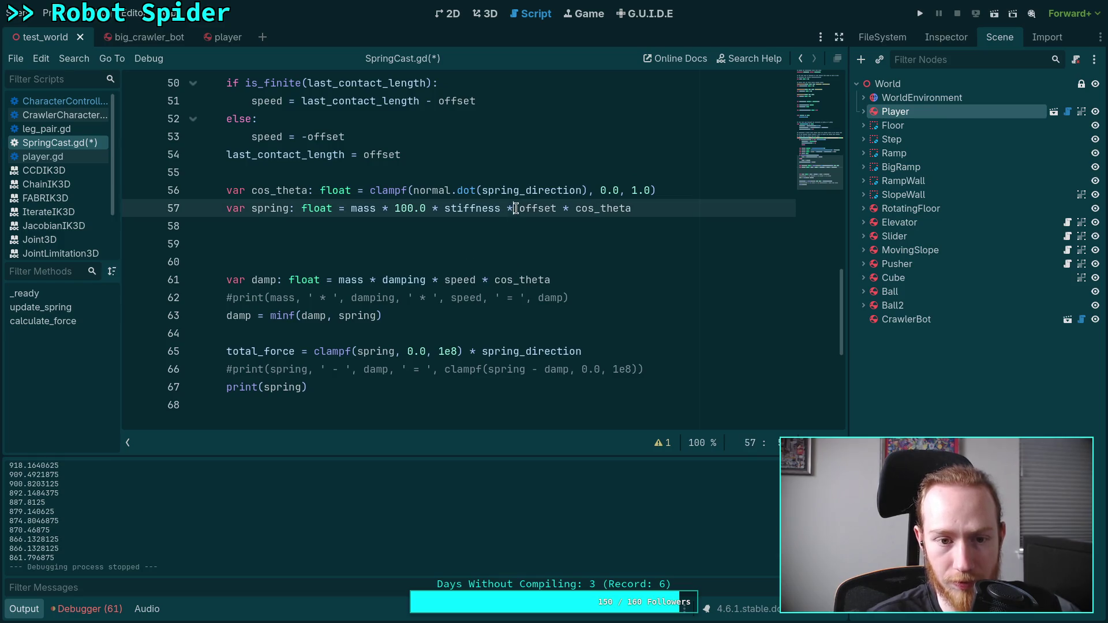
pyautogui.write('-')
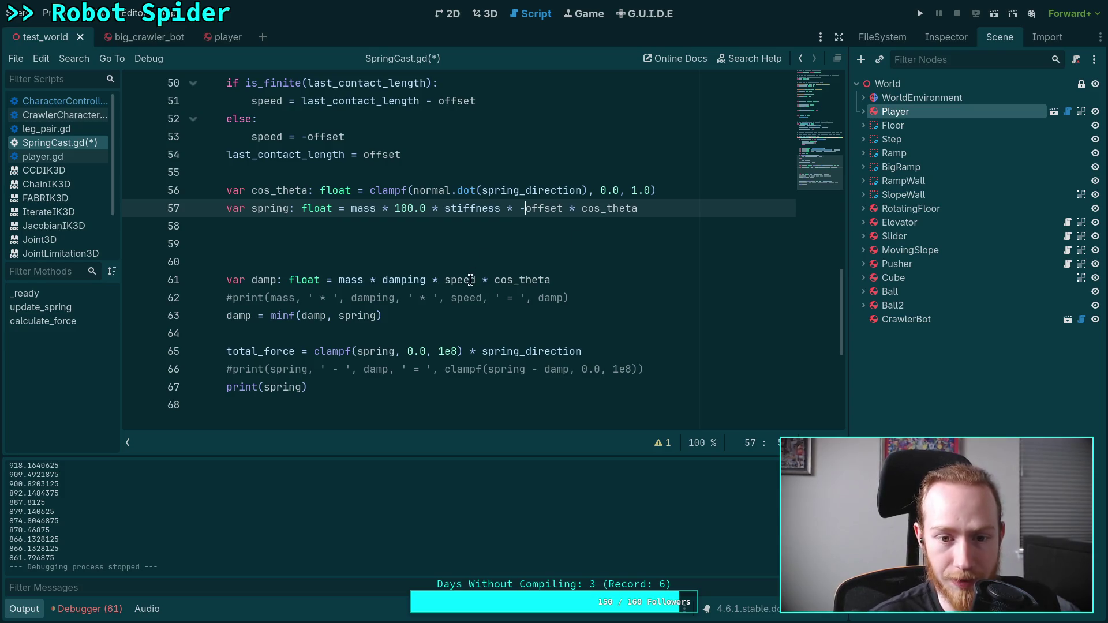
pyautogui.click(471, 328)
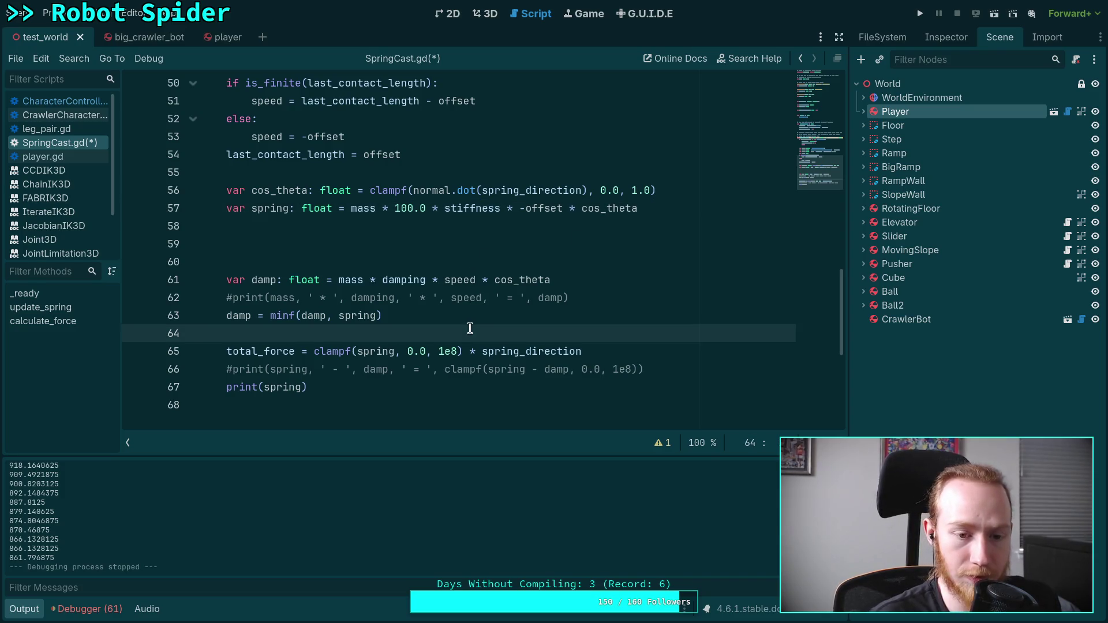
pyautogui.hotkey('ctrl', 's')
# Add print(offset) below line 54, then run the game briefly and stop it
pyautogui.scroll(2, 486, 271)
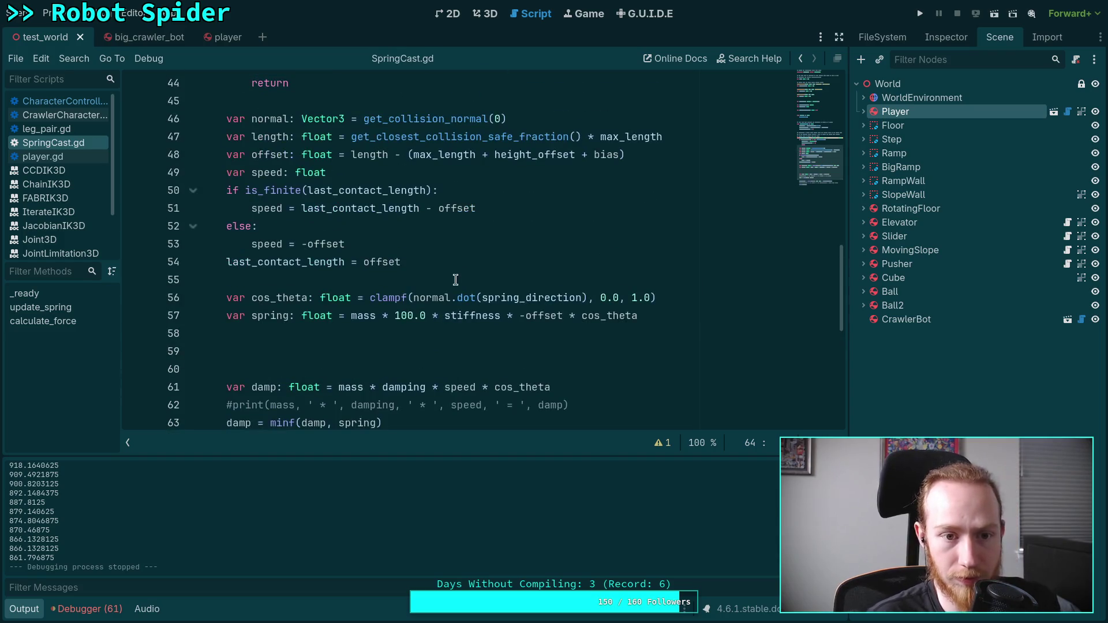
pyautogui.click(486, 267)
pyautogui.press('Return')
pyautogui.press('Return')
pyautogui.write('print(off')
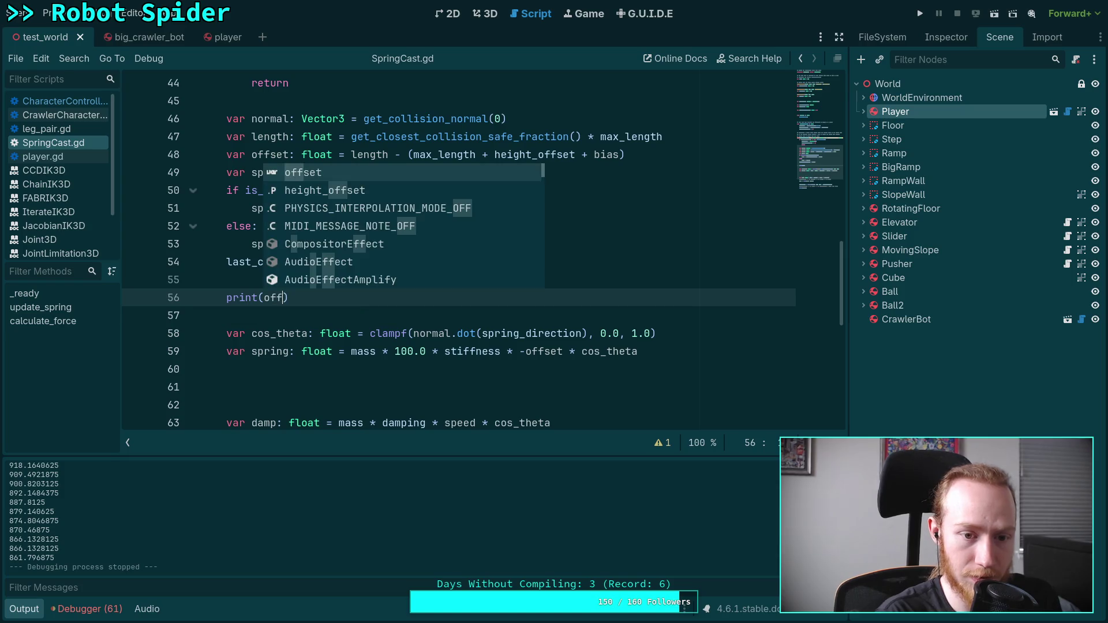
pyautogui.press('Return')
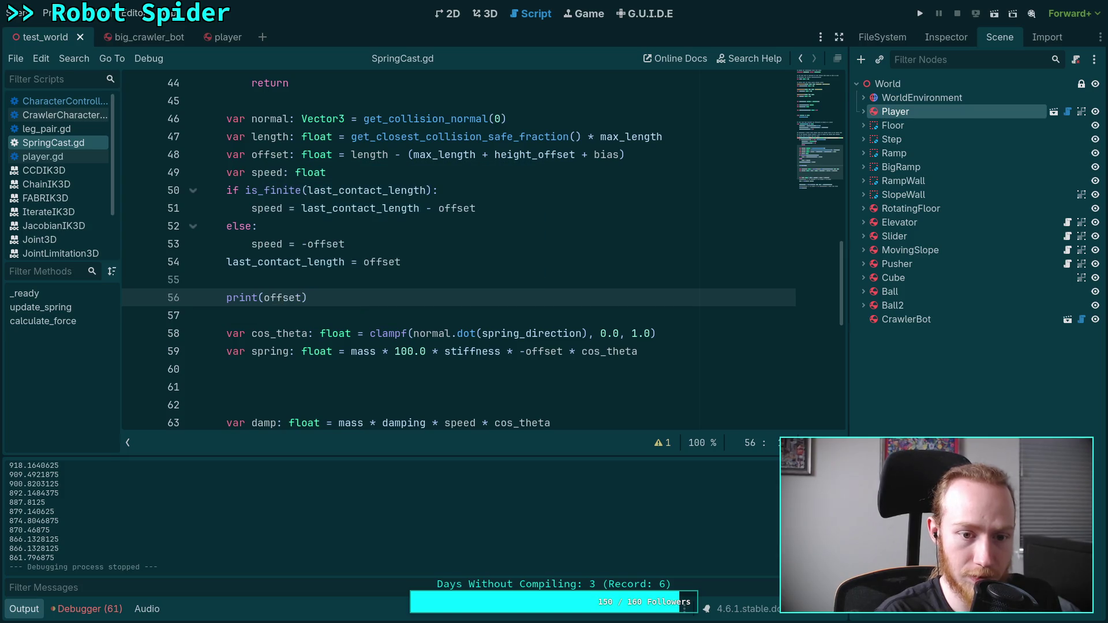
pyautogui.press('F5')
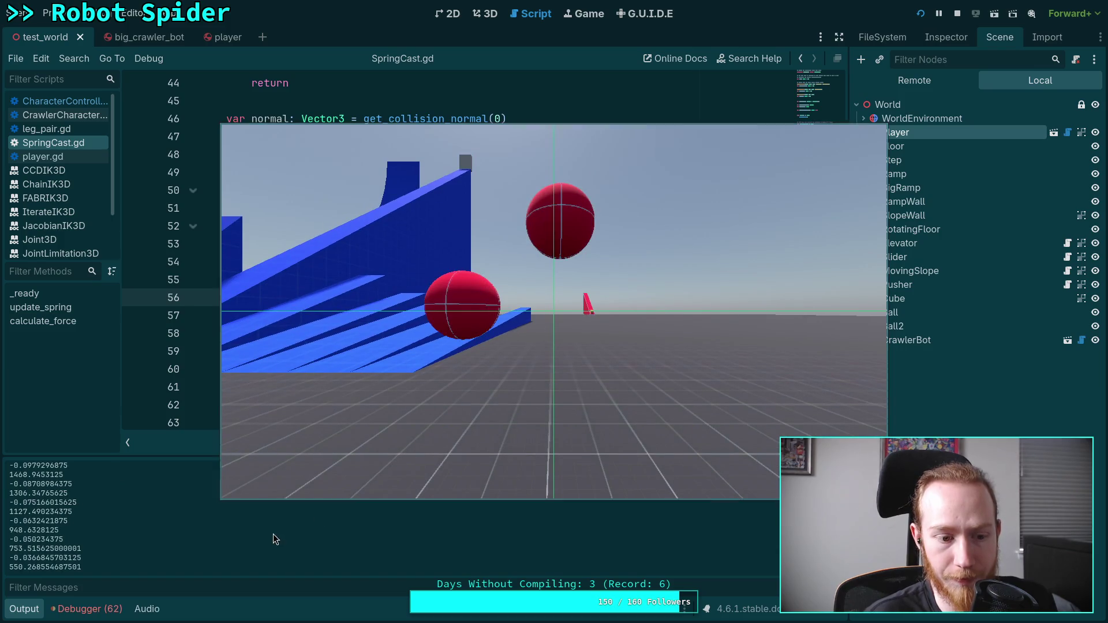
pyautogui.click(957, 13)
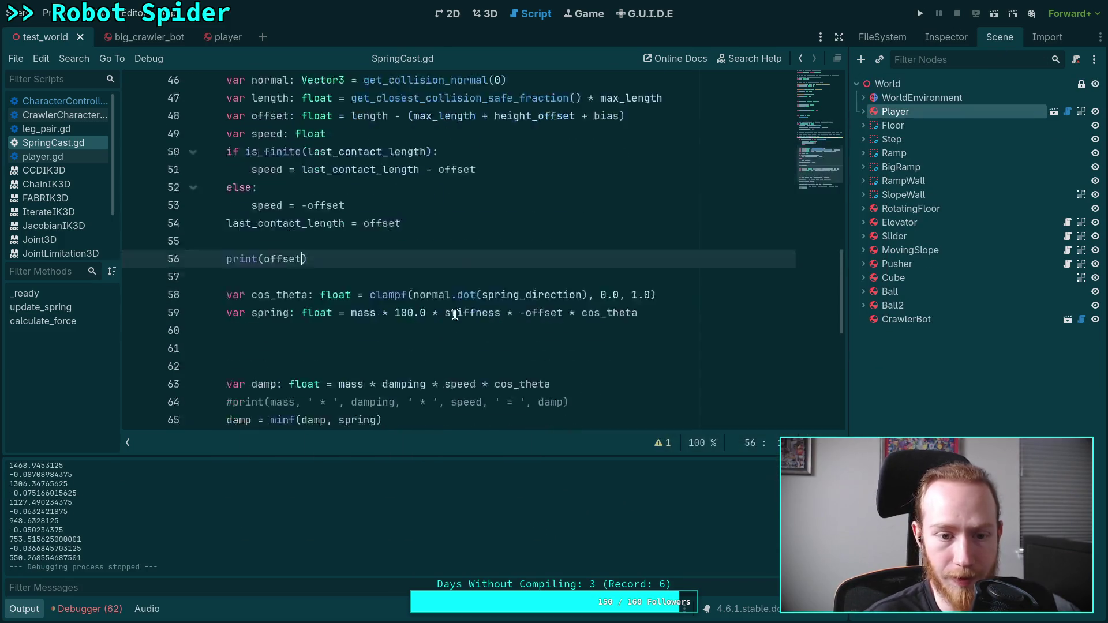
# Comment out print(spring), drag the Player higher on its Y axis, and save the scene
pyautogui.scroll(-3, 228, 369)
pyautogui.click(229, 368)
pyautogui.write('#print(spring')
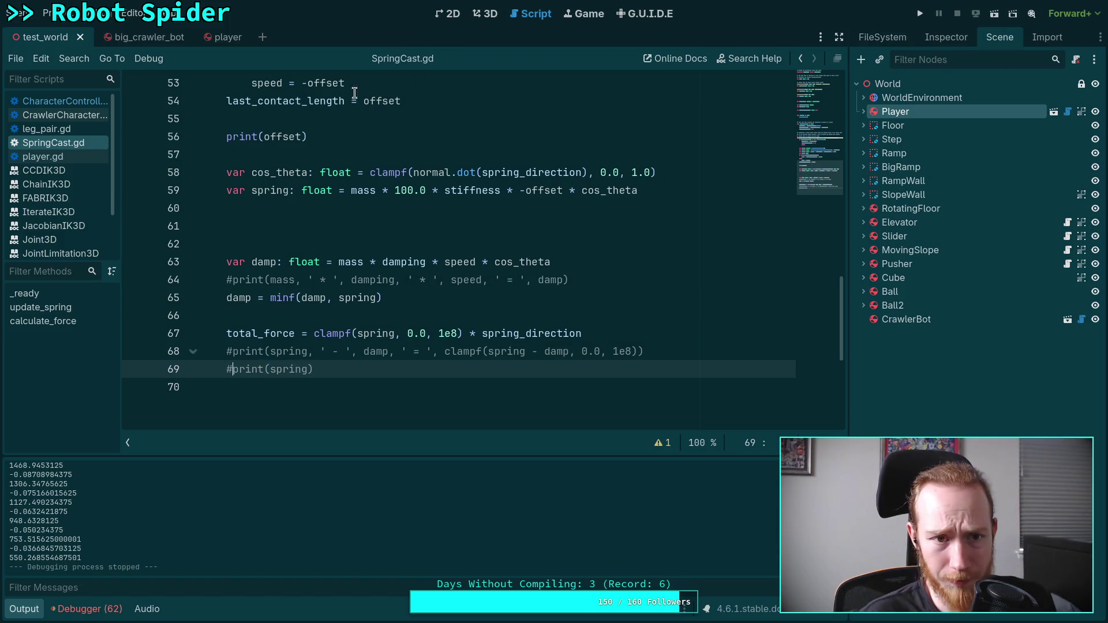
pyautogui.click(497, 16)
pyautogui.moveTo(402, 194); pyautogui.dragTo(399, 144)
pyautogui.hotkey('ctrl', 's')
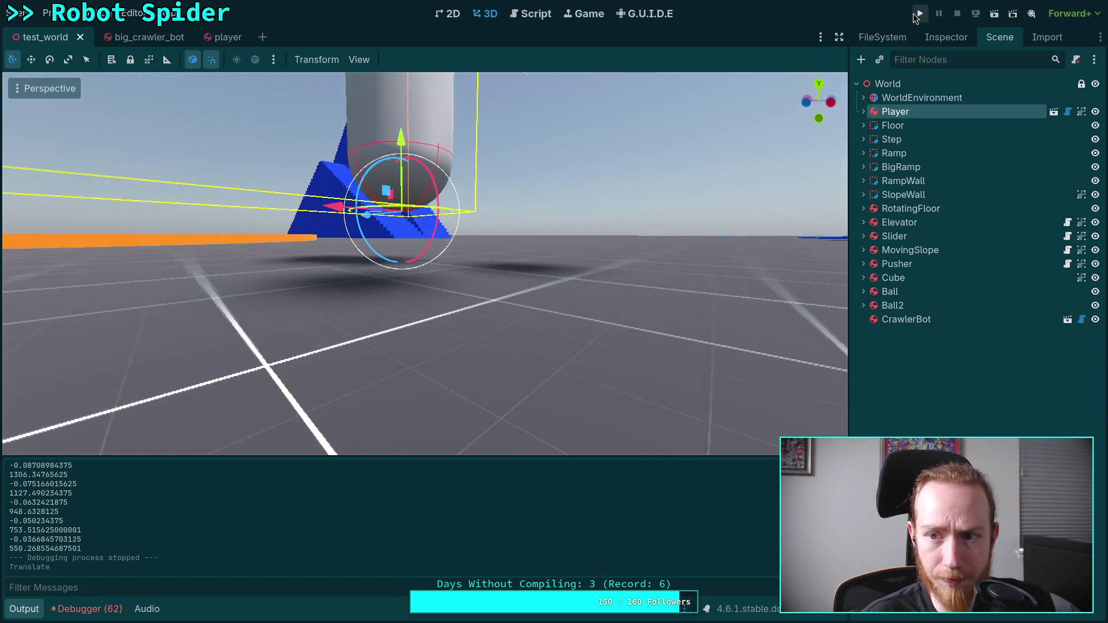
# Run the game again and enlarge the Output panel to read the logged offsets
pyautogui.click(913, 13)
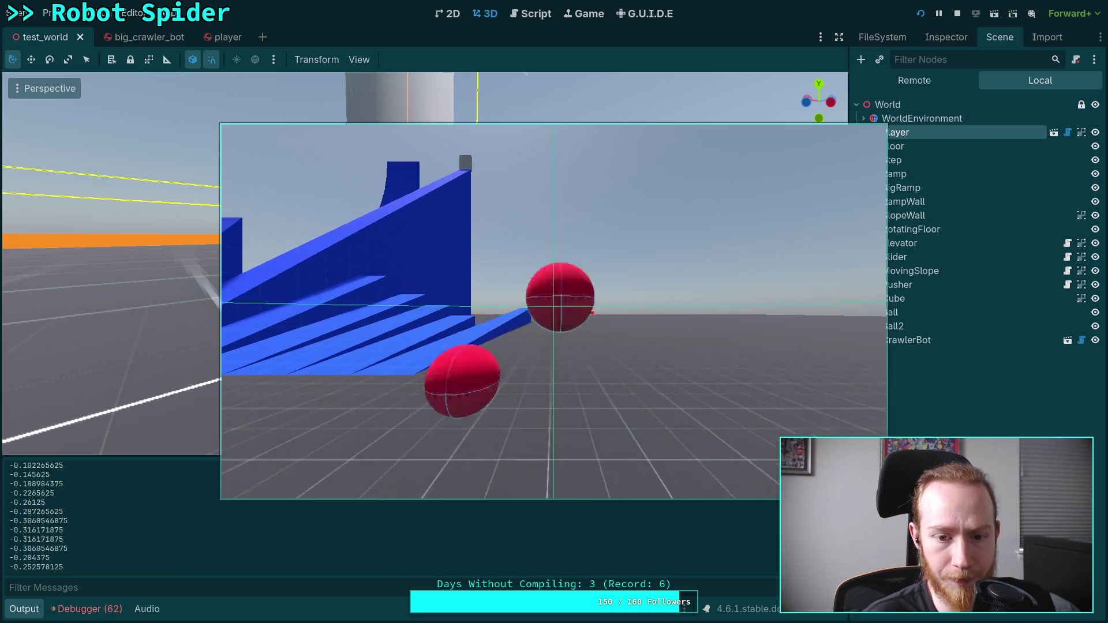
pyautogui.scroll(3, 358, 531)
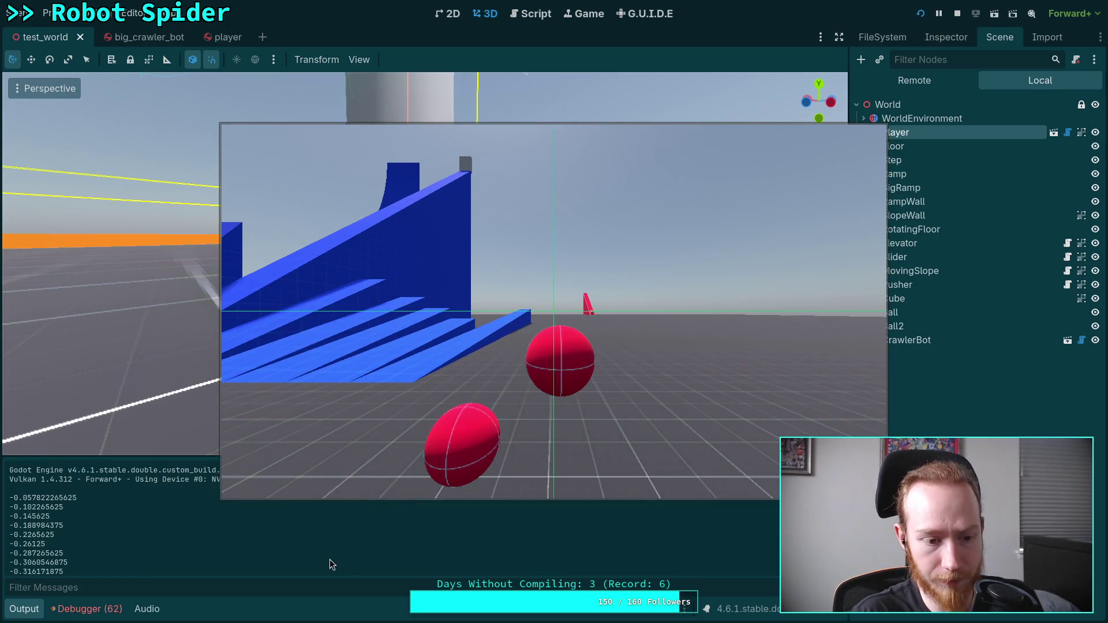
pyautogui.scroll(-3, 330, 563)
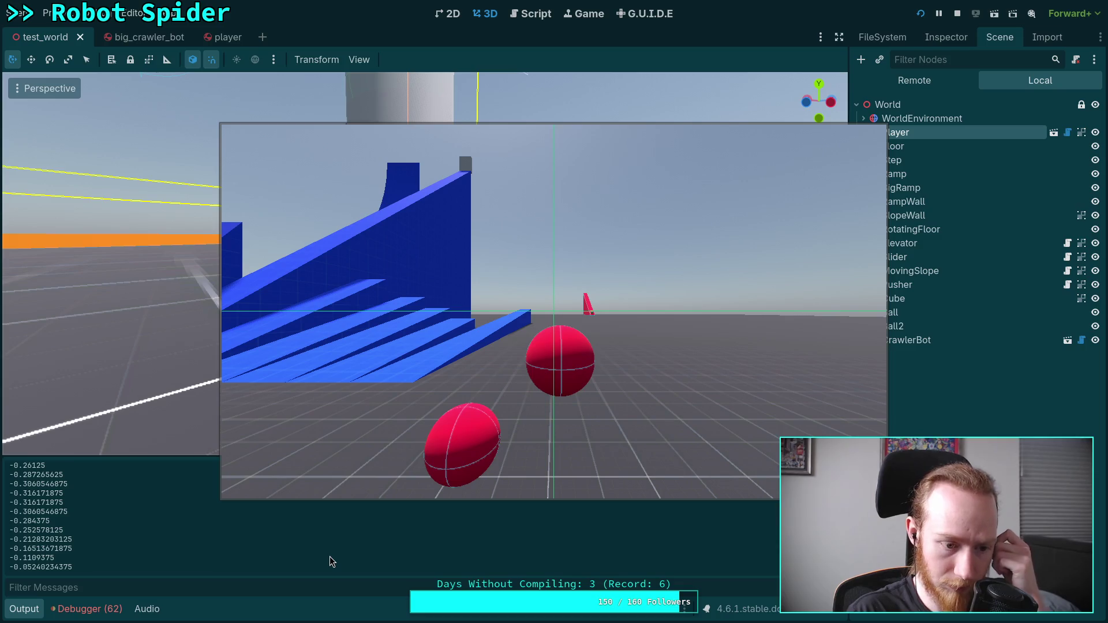
pyautogui.scroll(3, 127, 568)
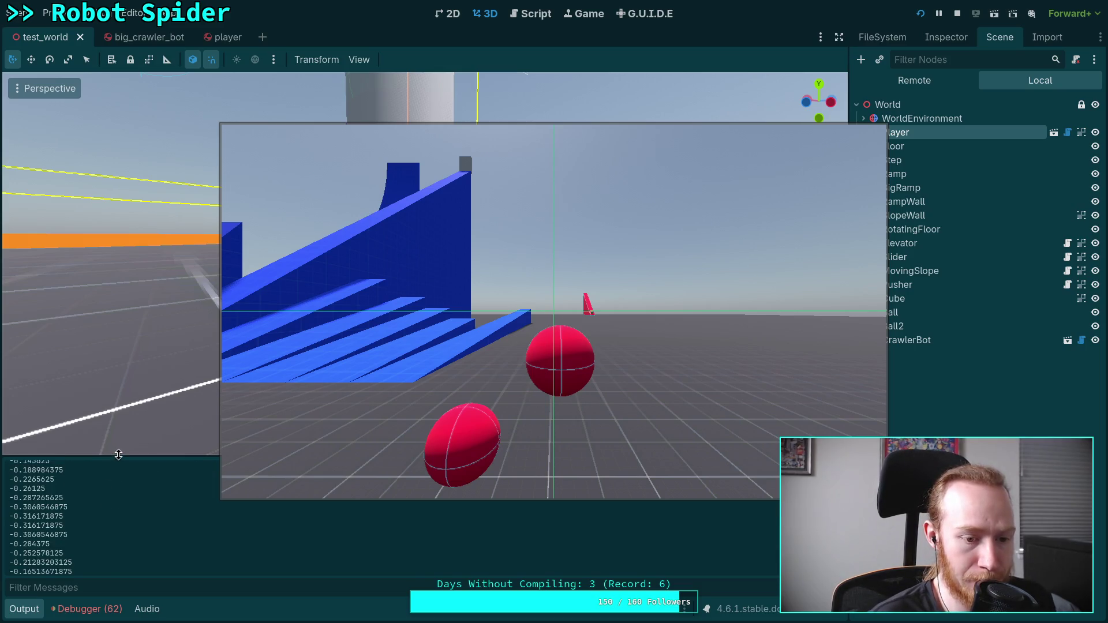
pyautogui.moveTo(118, 457); pyautogui.dragTo(128, 342)
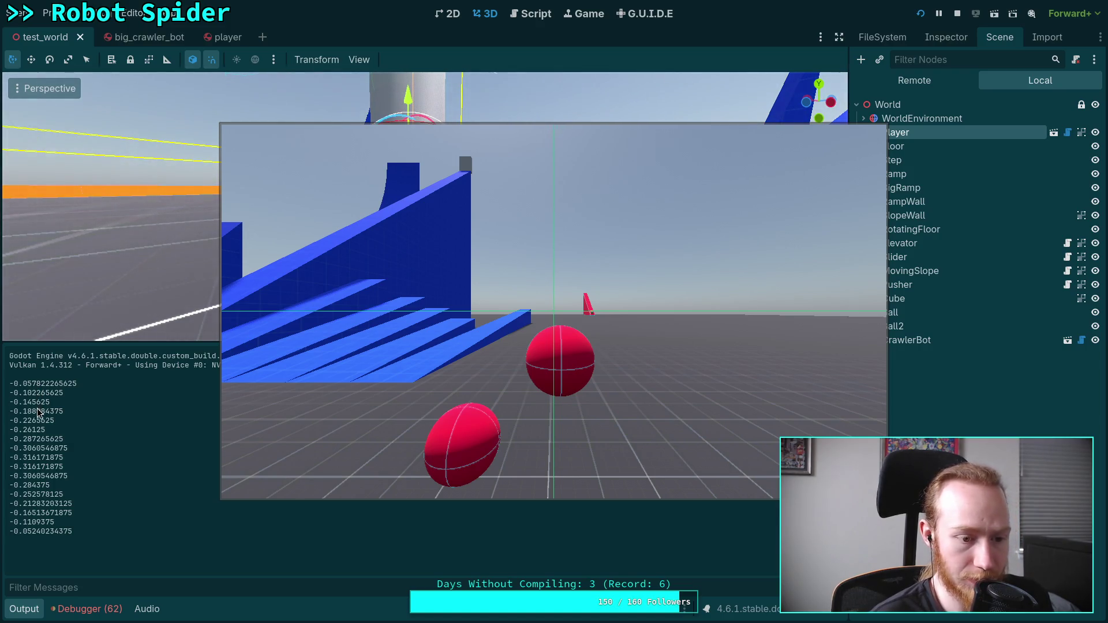
# Stop the game and add a comment on line 61 about computing the next-step offset
pyautogui.press('F8')
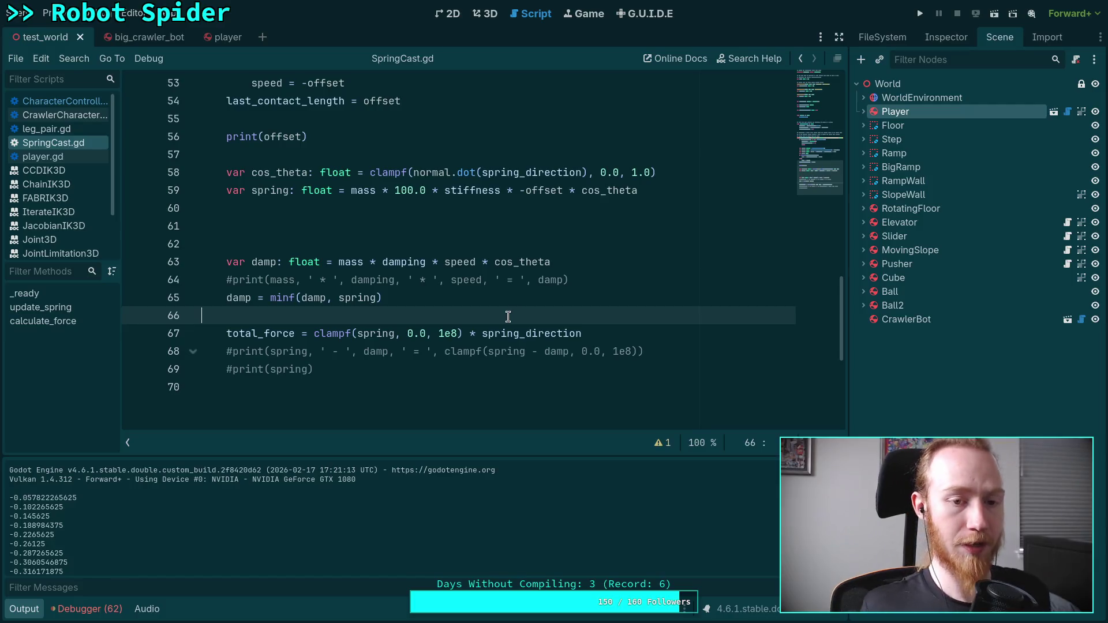
pyautogui.click(519, 223)
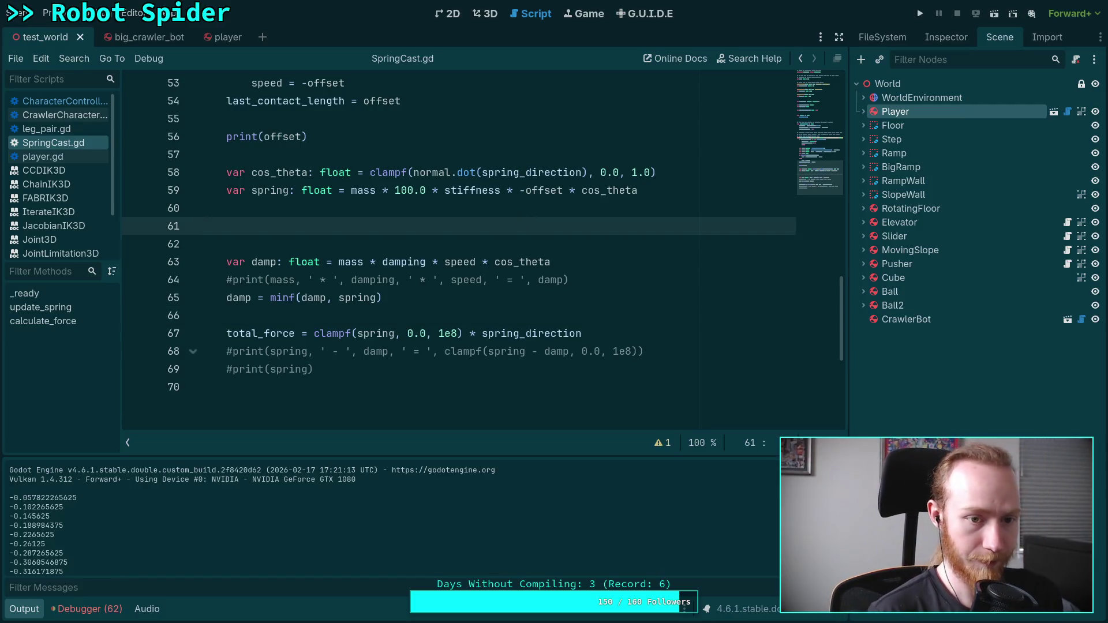
pyautogui.press('Tab')
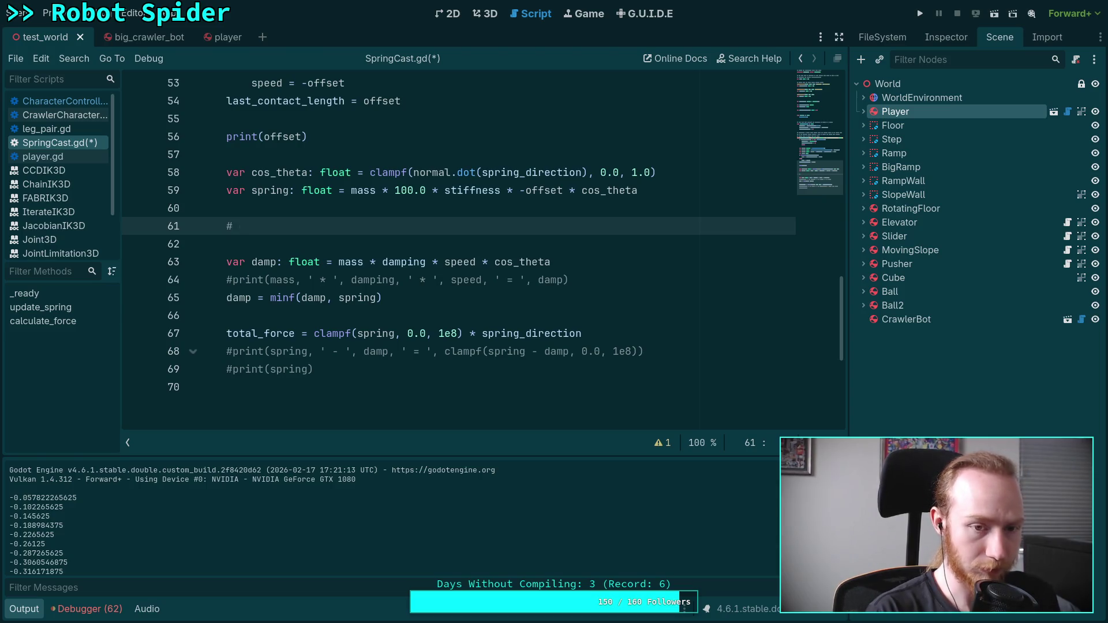
pyautogui.write('compute ex')
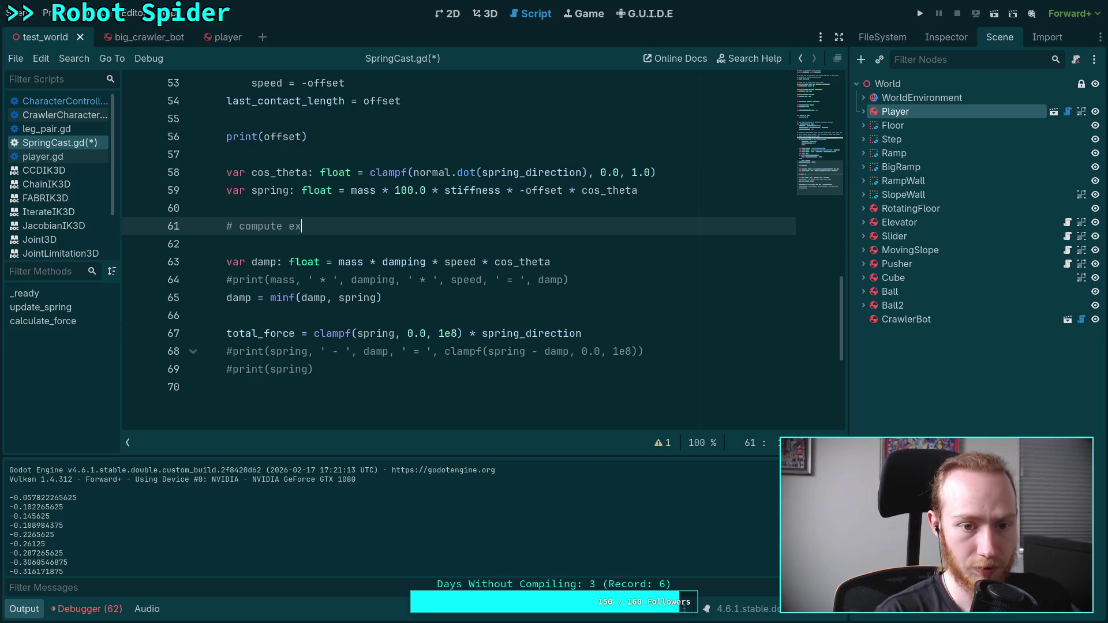
pyautogui.write('pected ')
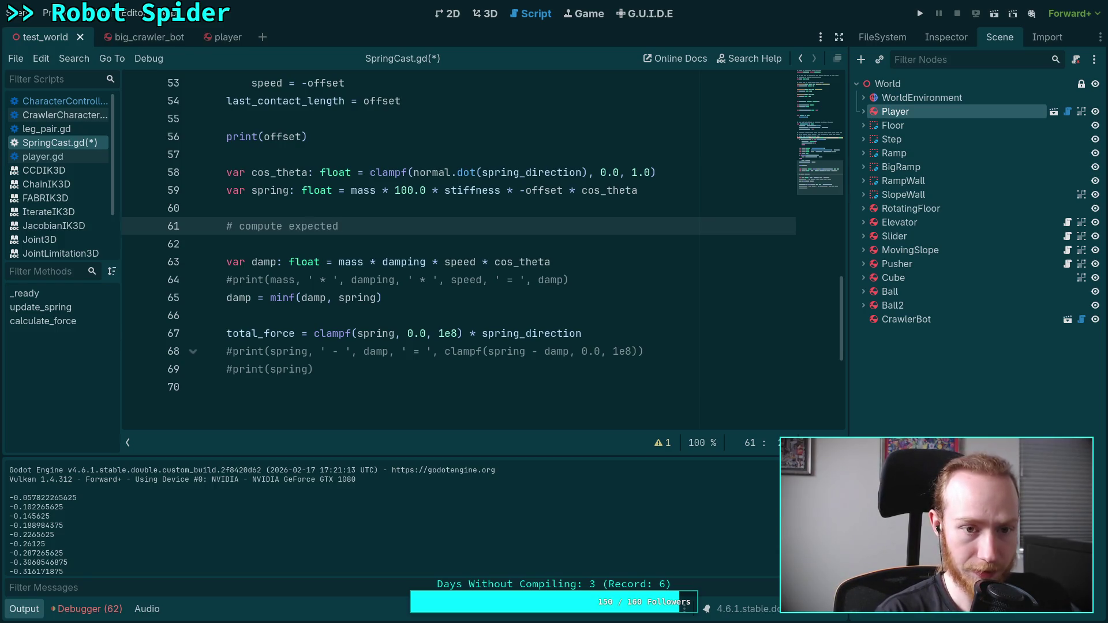
pyautogui.write('offset ')
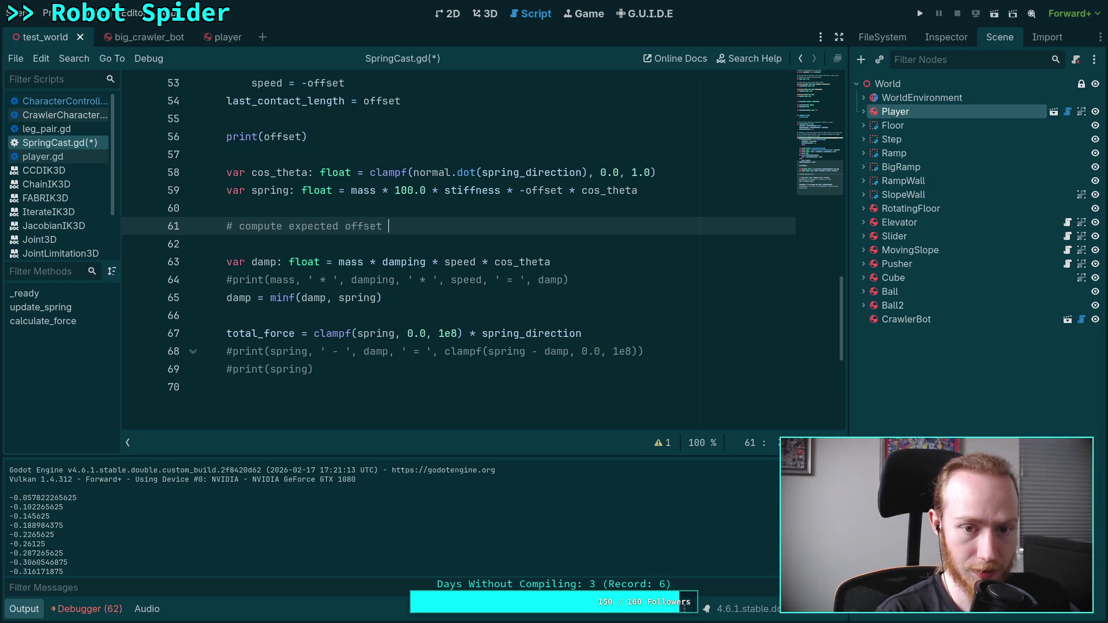
pyautogui.write('in next step')
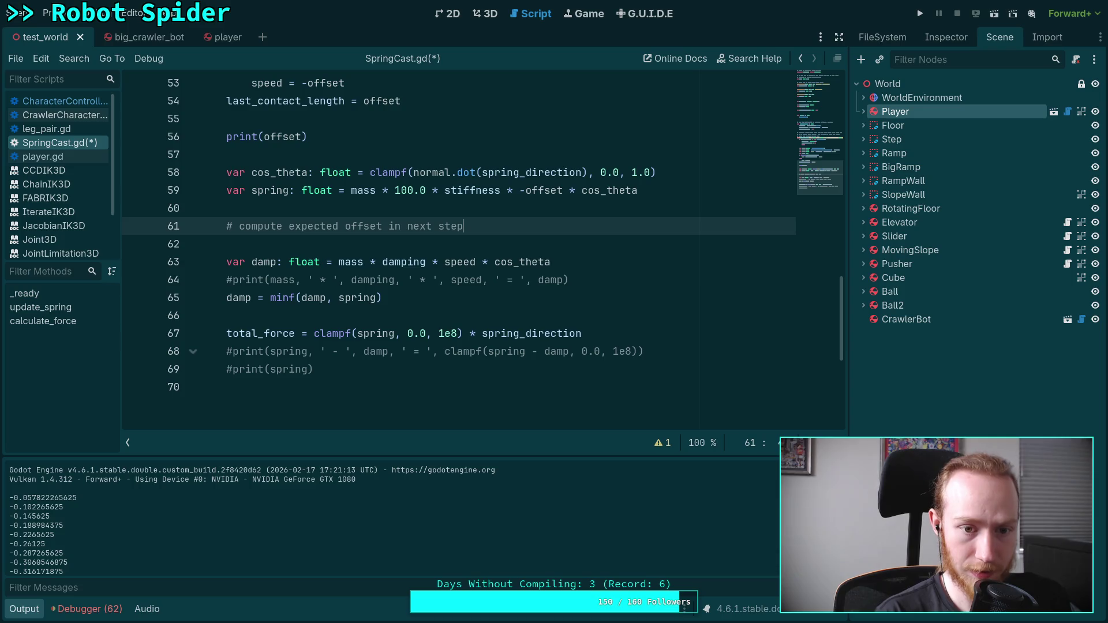
pyautogui.press('Return')
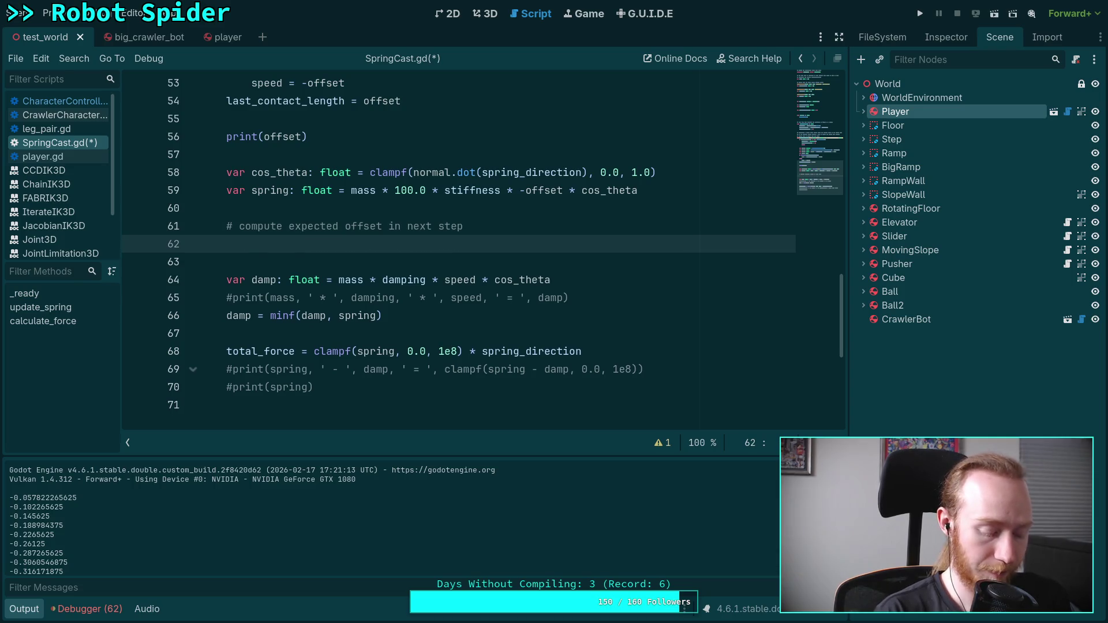
# Add 'var next_offset: float = offset + speed' and save
pyautogui.write('var next_')
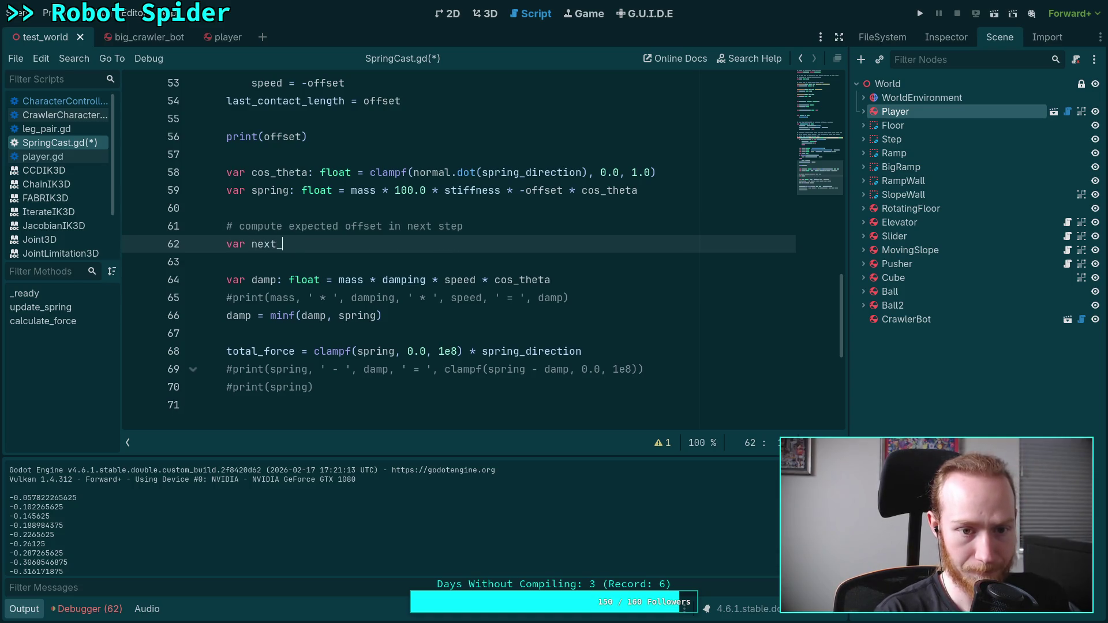
pyautogui.write('offset: float = off')
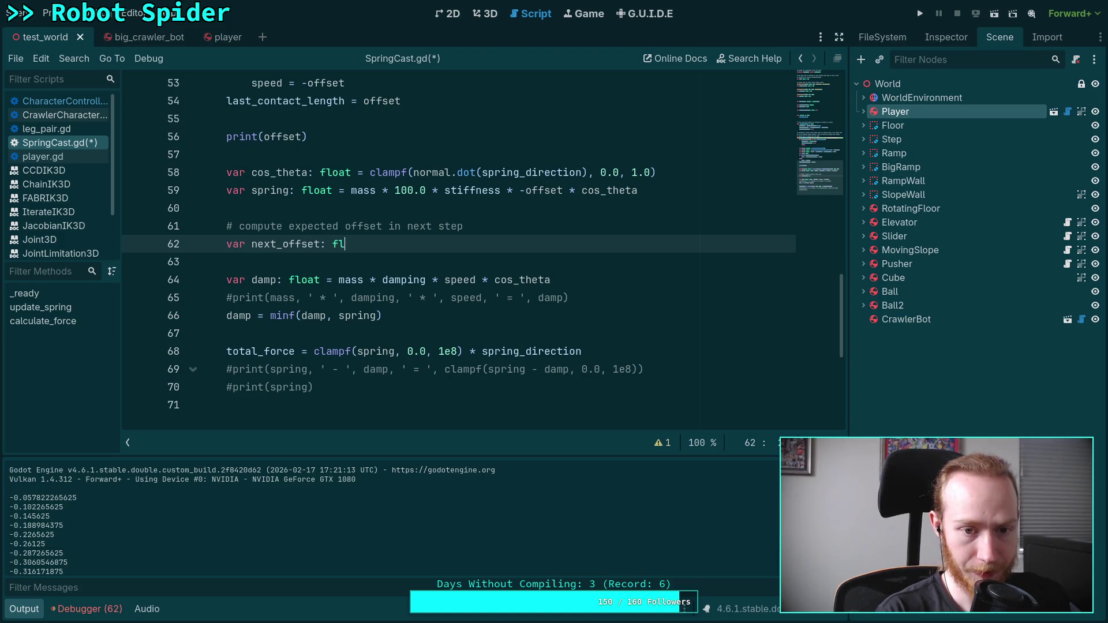
pyautogui.press('Return')
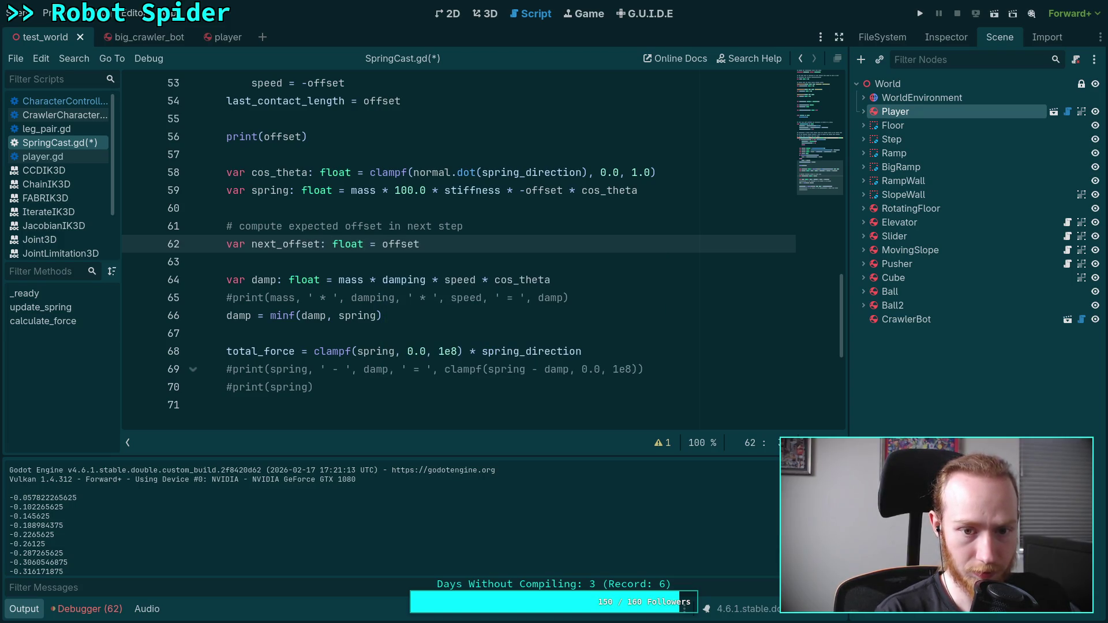
pyautogui.write('speed')
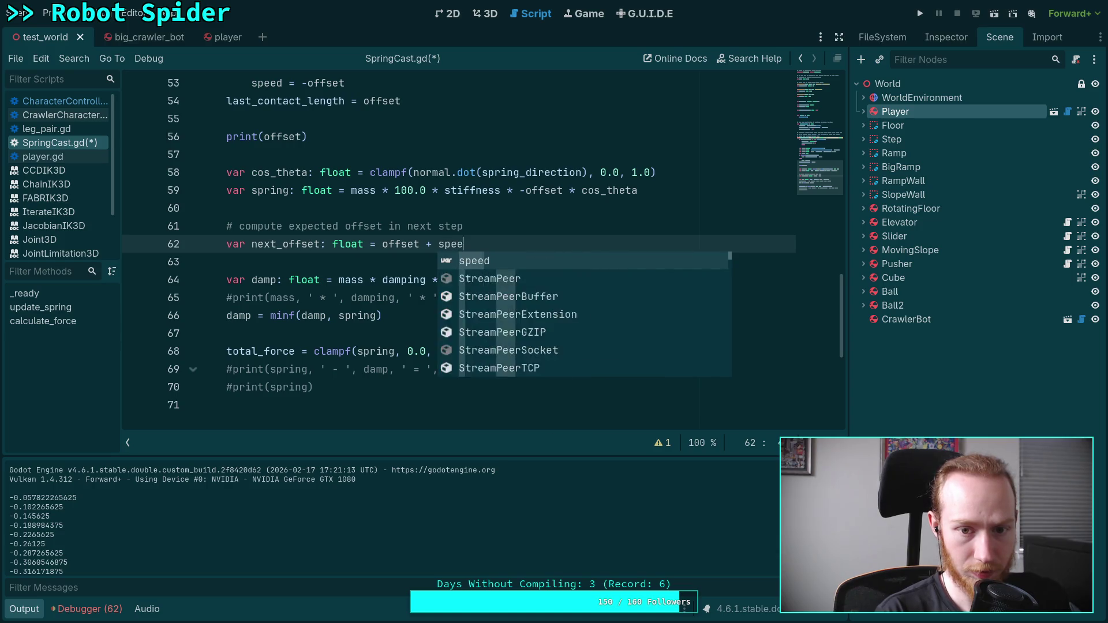
pyautogui.hotkey('ctrl', 's')
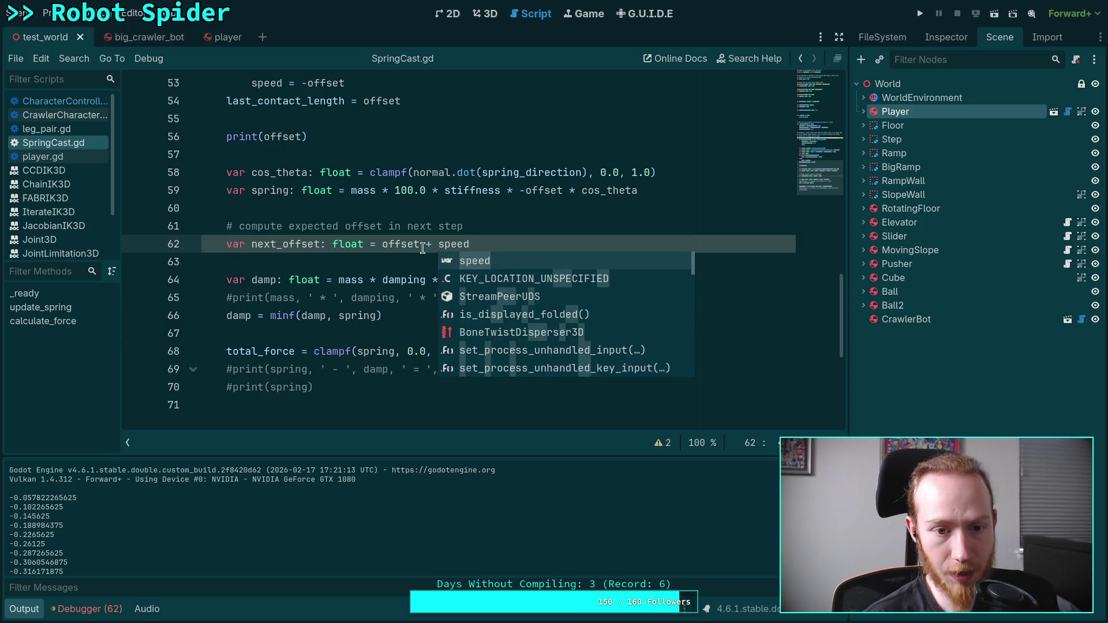
pyautogui.tripleClick(422, 246)
# Add print(offset, ' -> ', next_offset) below the next_offset line
pyautogui.click(503, 246)
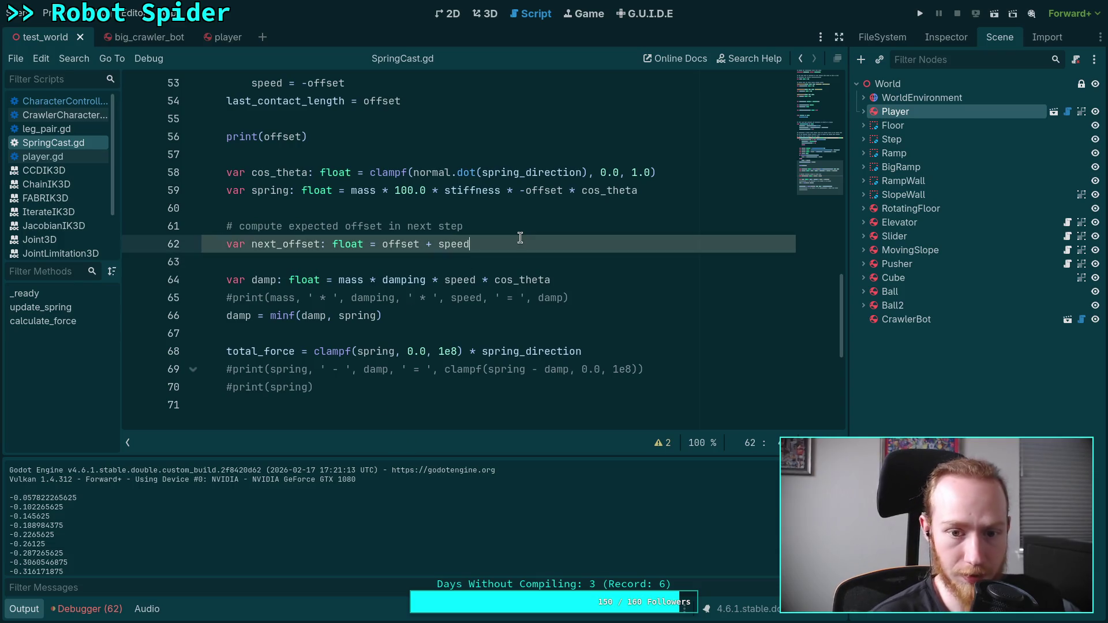
pyautogui.press('Return')
pyautogui.write('print(')
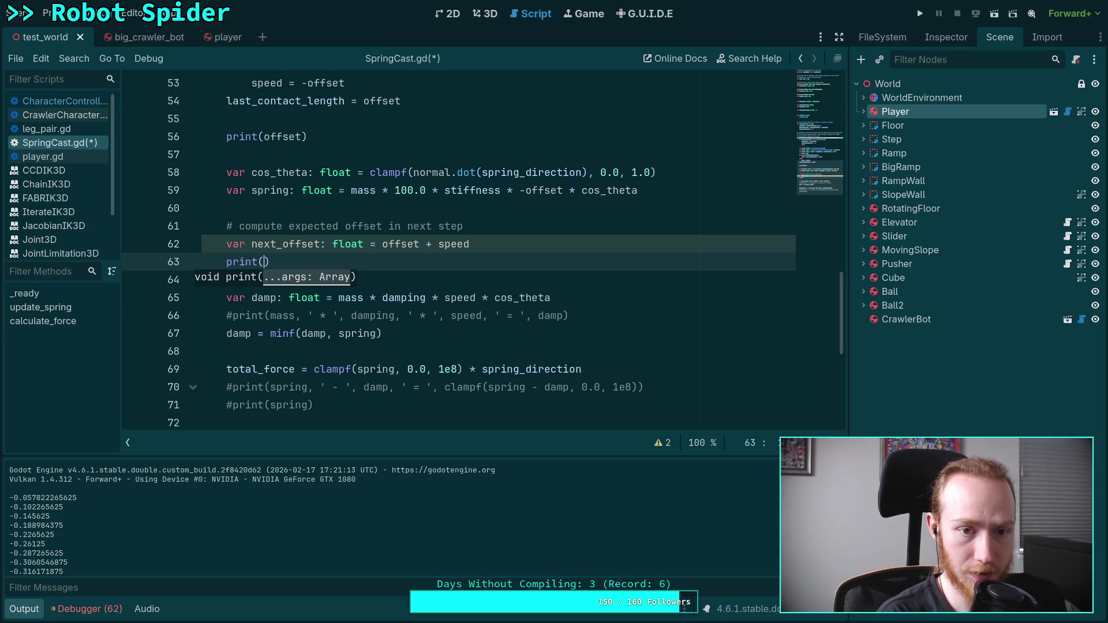
pyautogui.write('offset,')
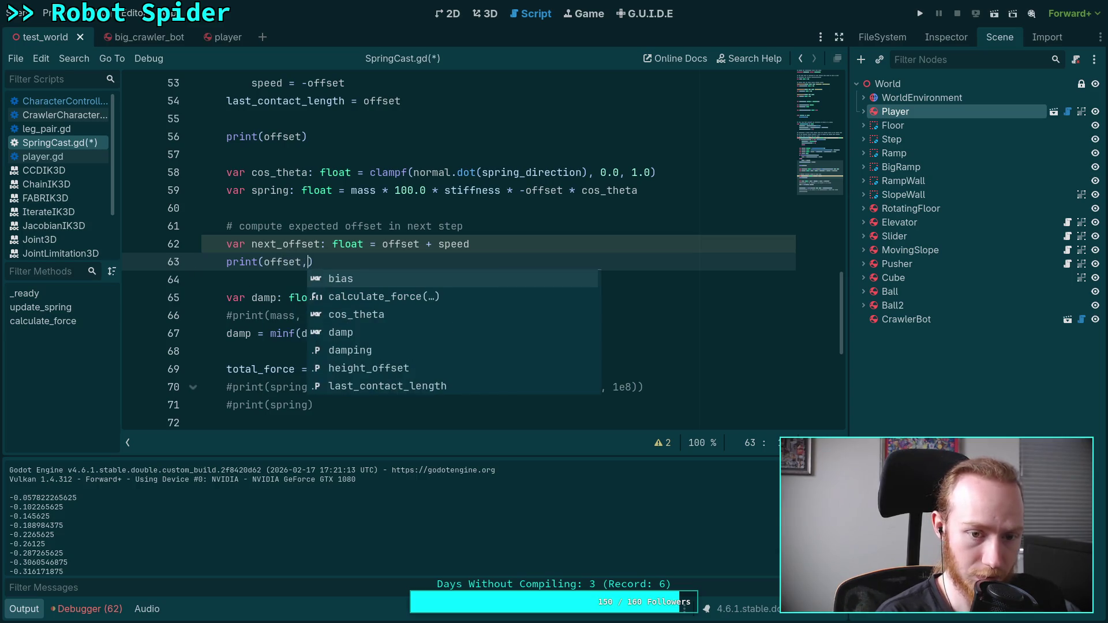
pyautogui.write(' ,')
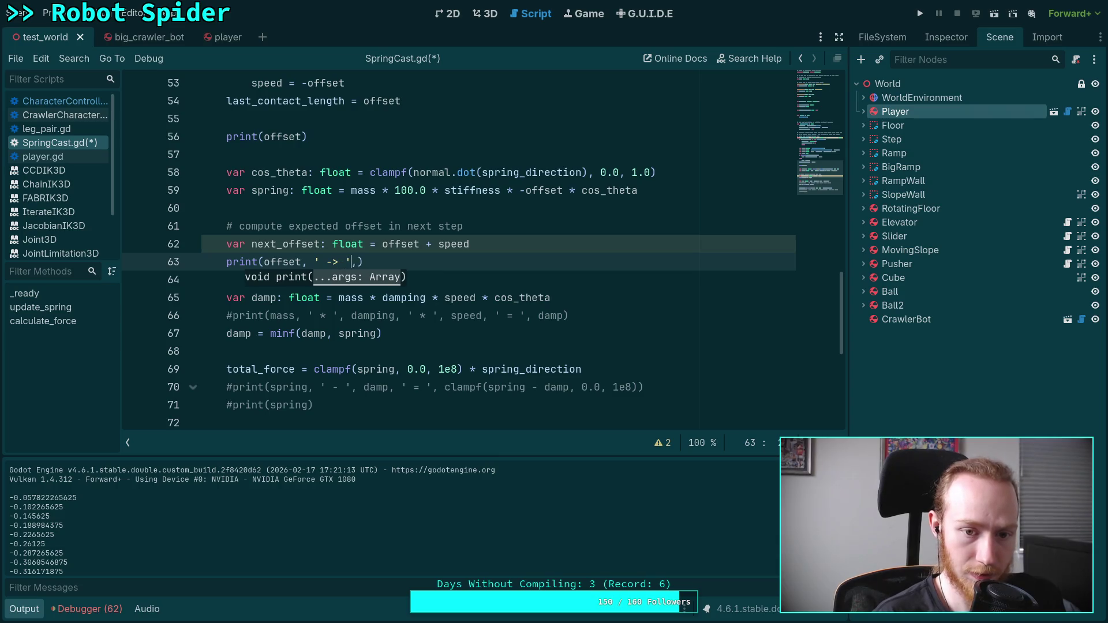
pyautogui.write(' , next')
pyautogui.press('Return')
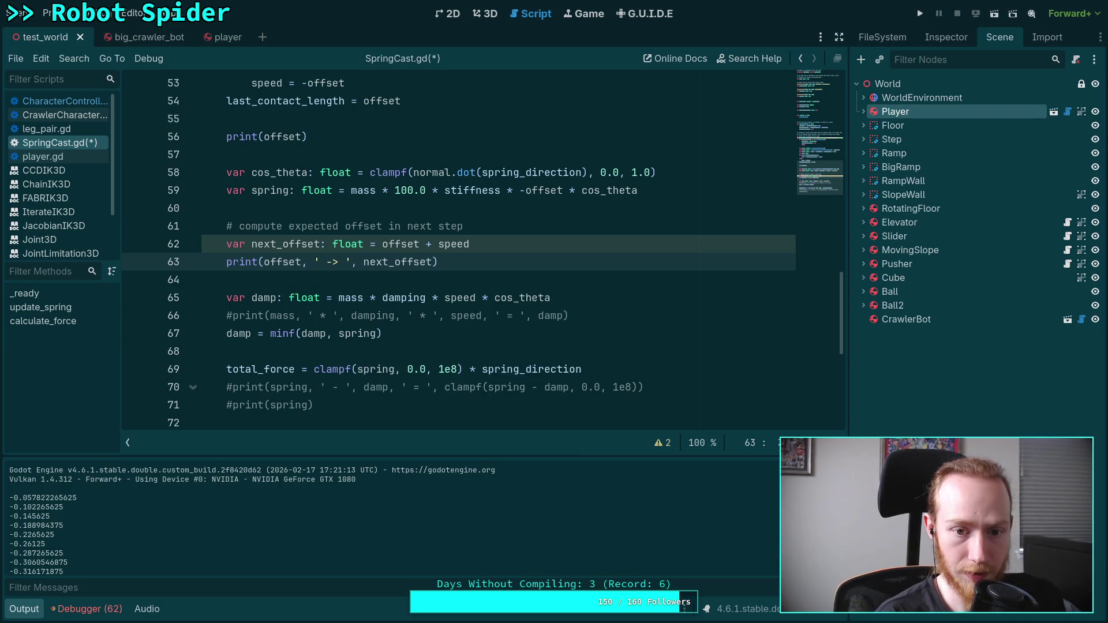
# Delete the old print(offset) line, tidy the blank lines, and save the script
pyautogui.click(220, 137)
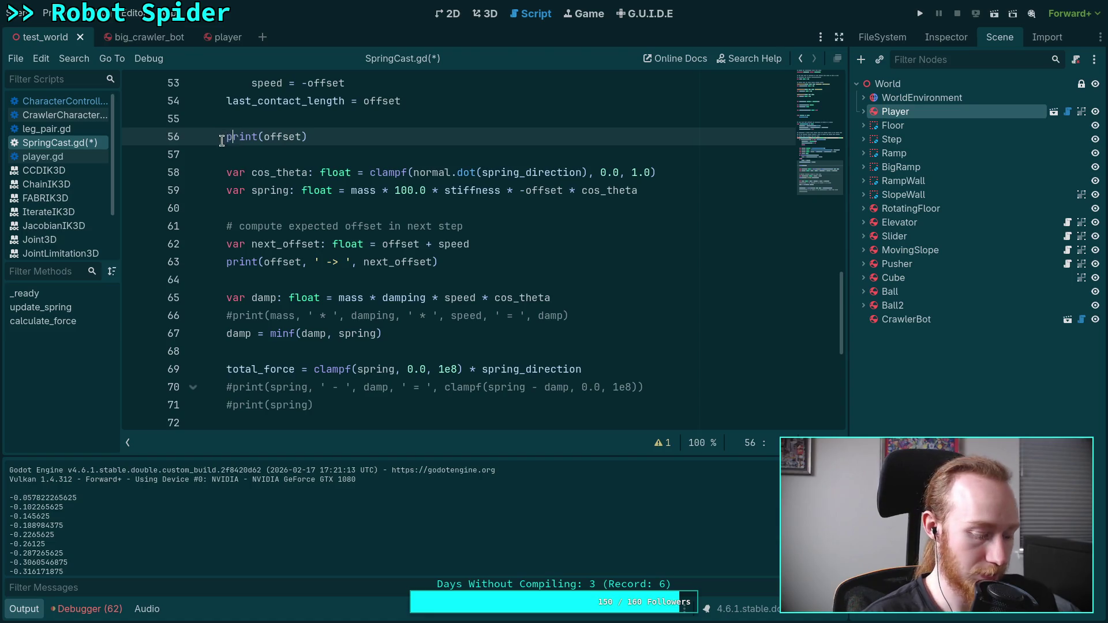
pyautogui.click(381, 140)
pyautogui.hotkey('shift', 'Home')
pyautogui.press('BackSpace')
pyautogui.press('BackSpace')
pyautogui.press('BackSpace')
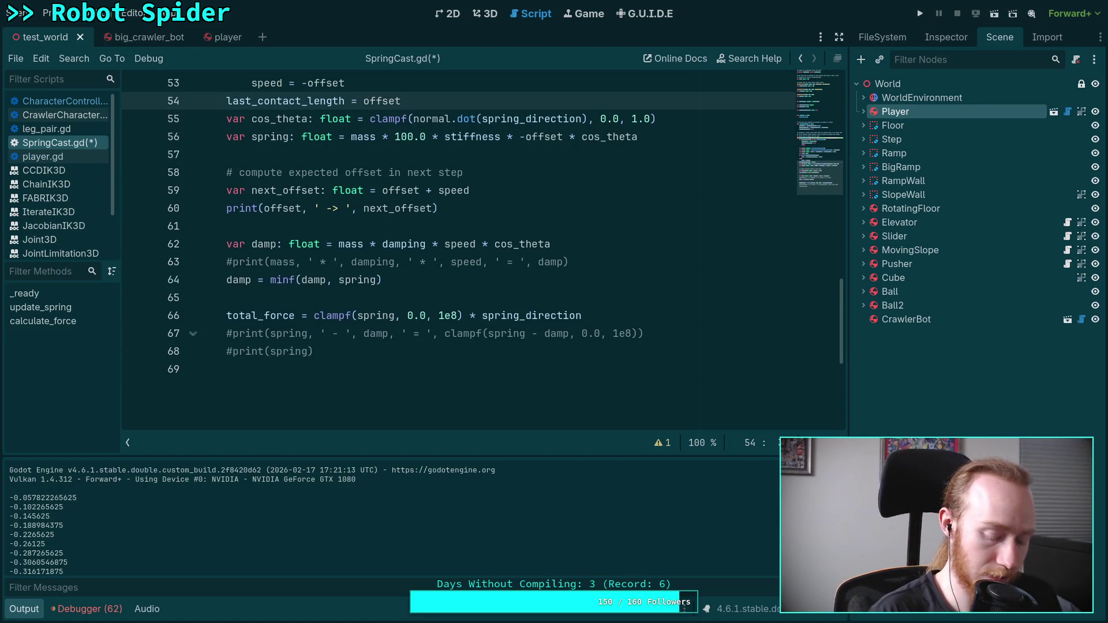
pyautogui.press('Return')
pyautogui.hotkey('ctrl', 's')
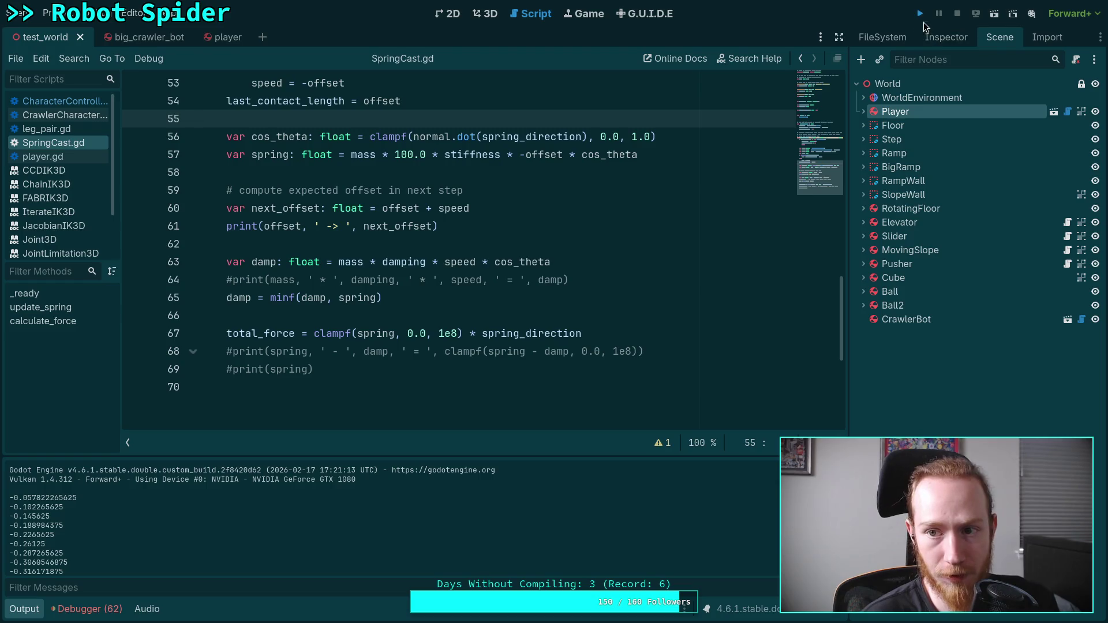
# Run and stop the game, then read pairs like -0.102265625 -> -0.057822265625 in Output
pyautogui.click(920, 14)
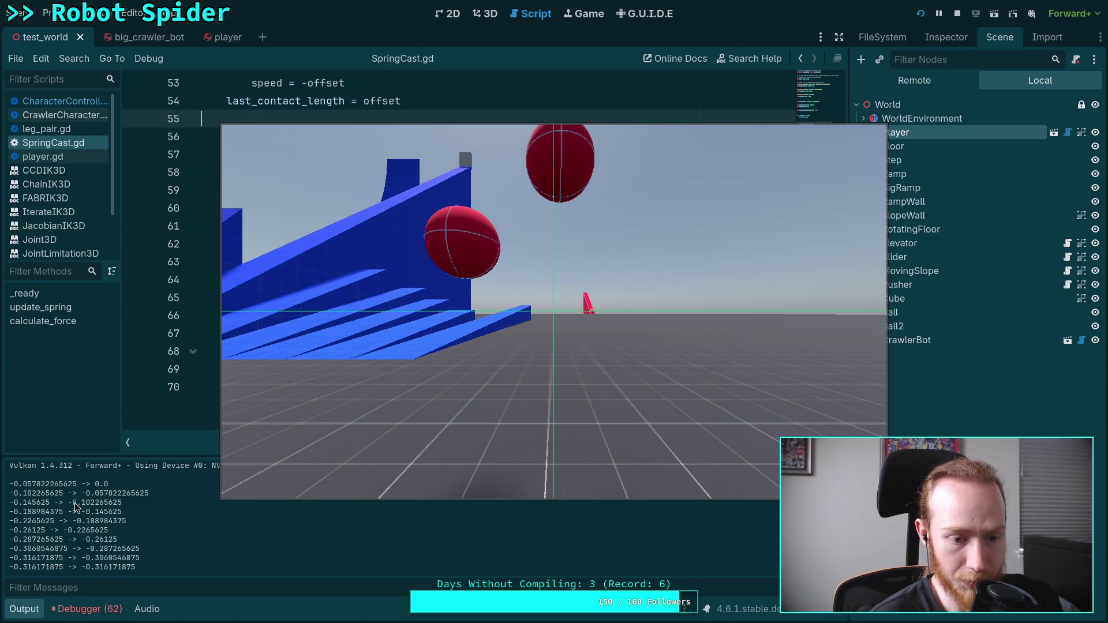
pyautogui.click(956, 14)
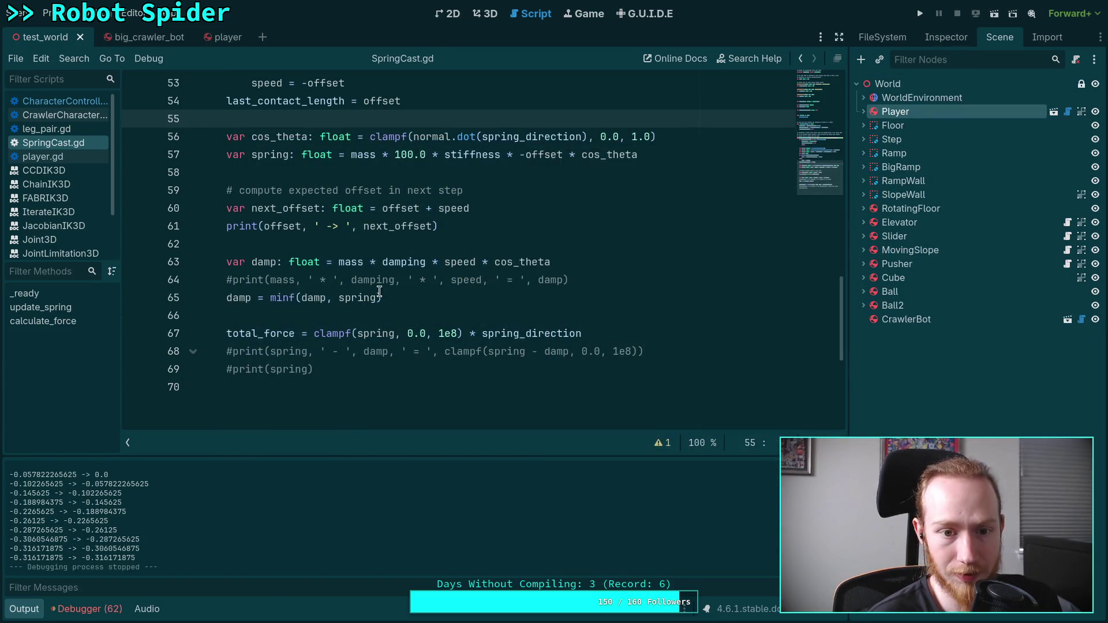
pyautogui.scroll(3, 369, 308)
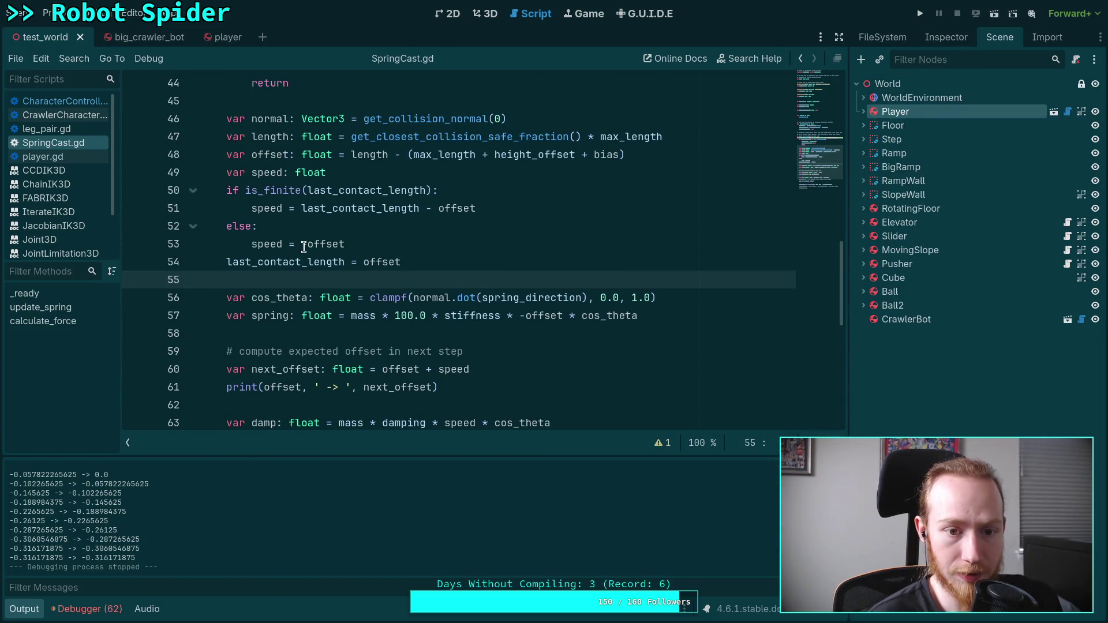
# Change speed to offset - last_contact_length, with plain offset as the fallback, and save SpringCast.gd
pyautogui.click(304, 247)
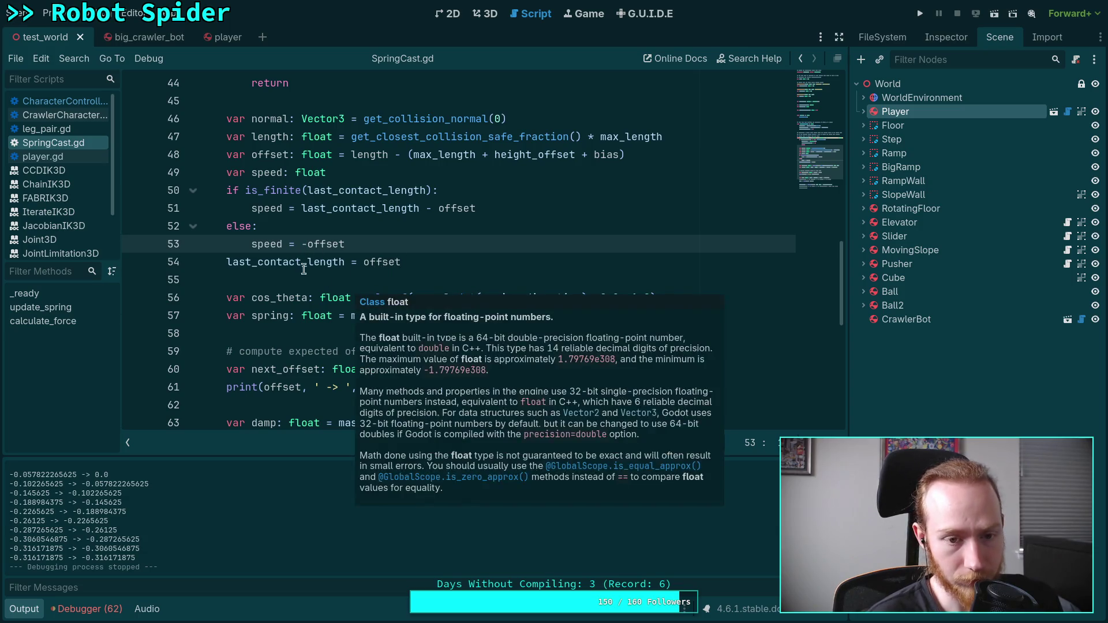
pyautogui.press('BackSpace')
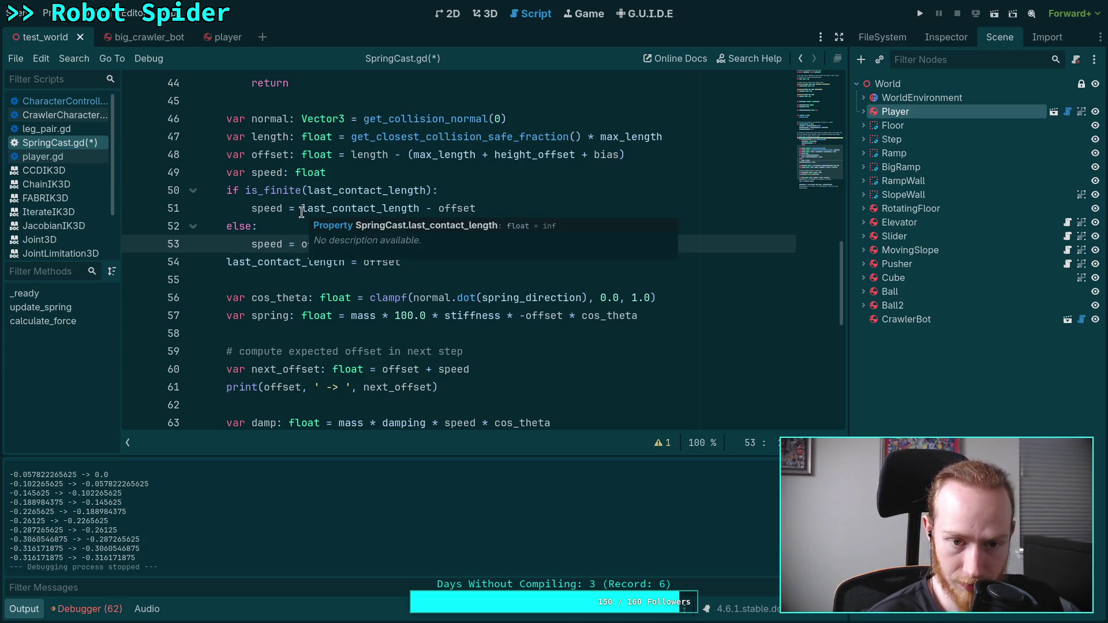
pyautogui.moveTo(301, 208); pyautogui.dragTo(438, 210)
pyautogui.press('BackSpace')
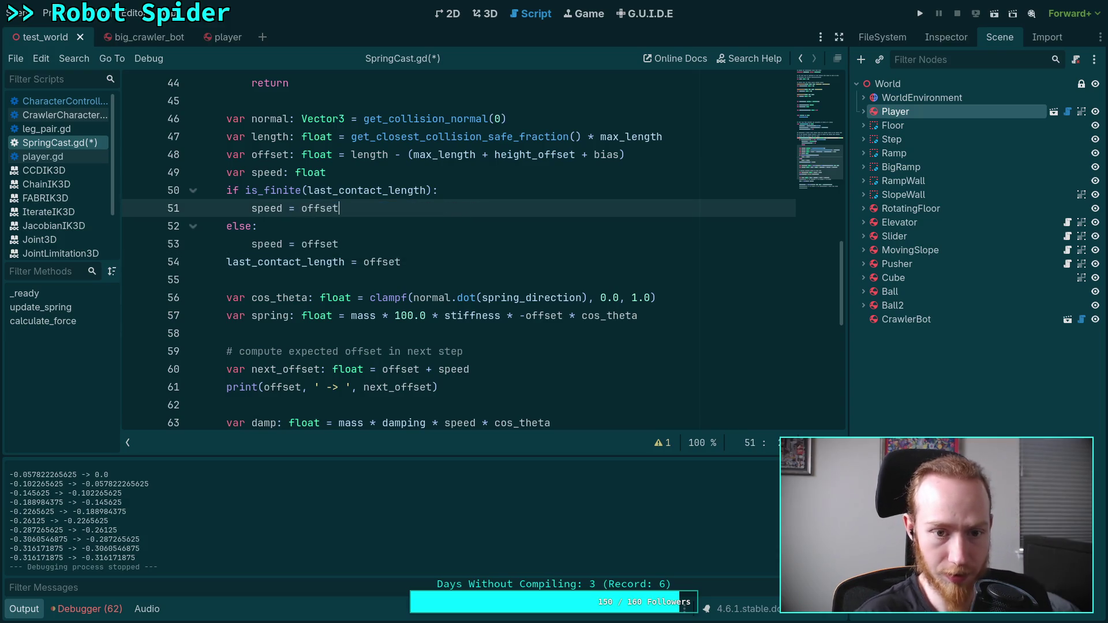
pyautogui.write(' - l')
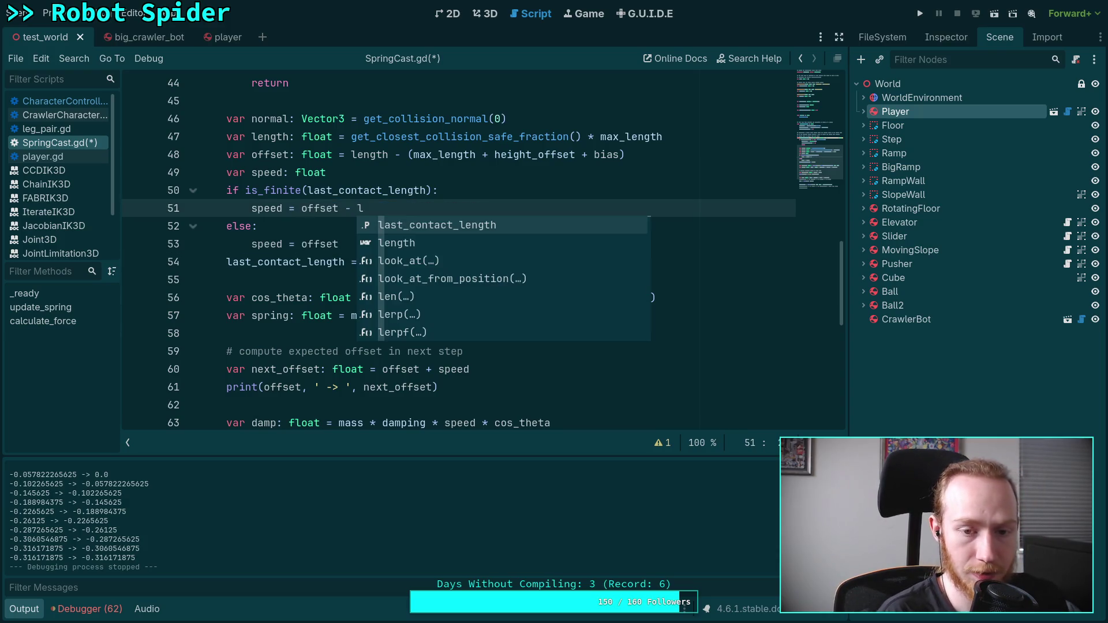
pyautogui.press('Return')
pyautogui.hotkey('ctrl', 's')
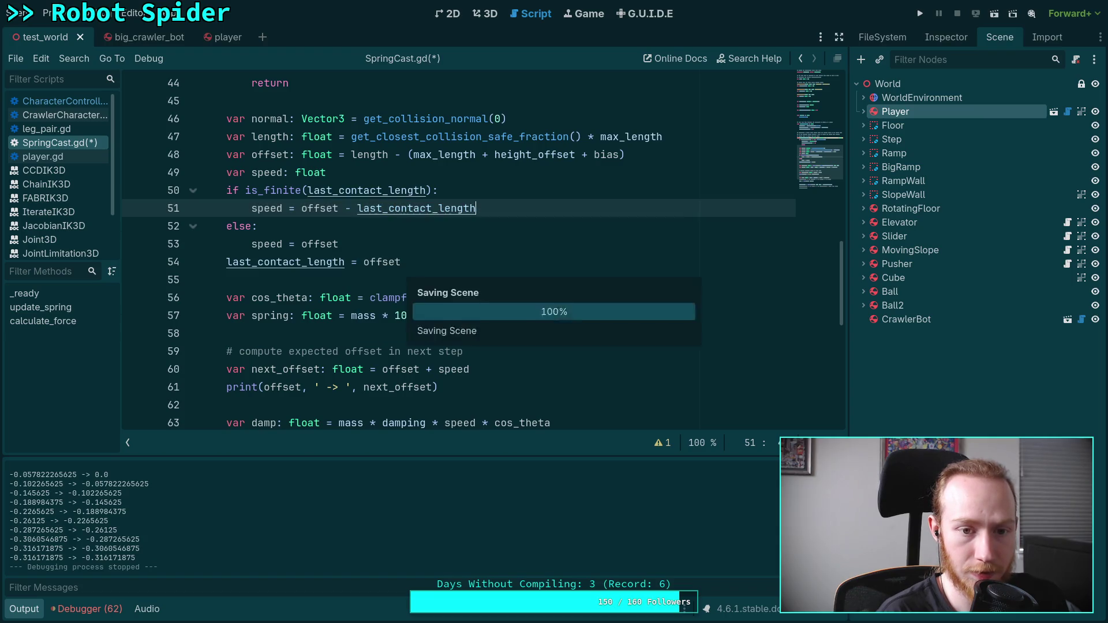
# Run the game with the reversed speed, then stop it after it logs pairs like -0.1109375 -> -0.05673828125
pyautogui.press('F5')
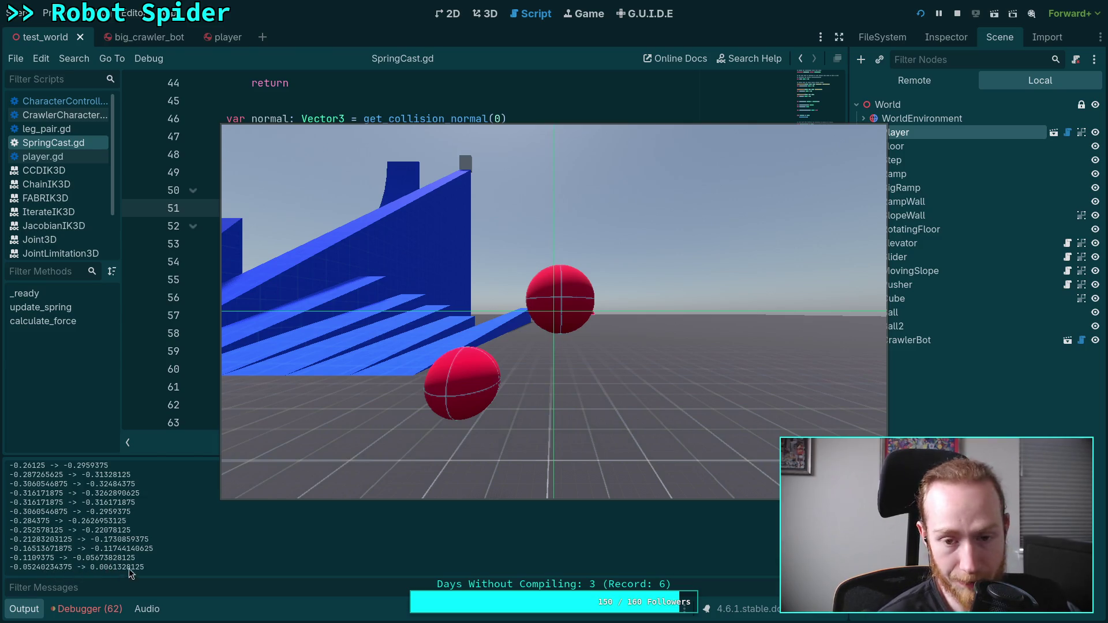
pyautogui.click(956, 14)
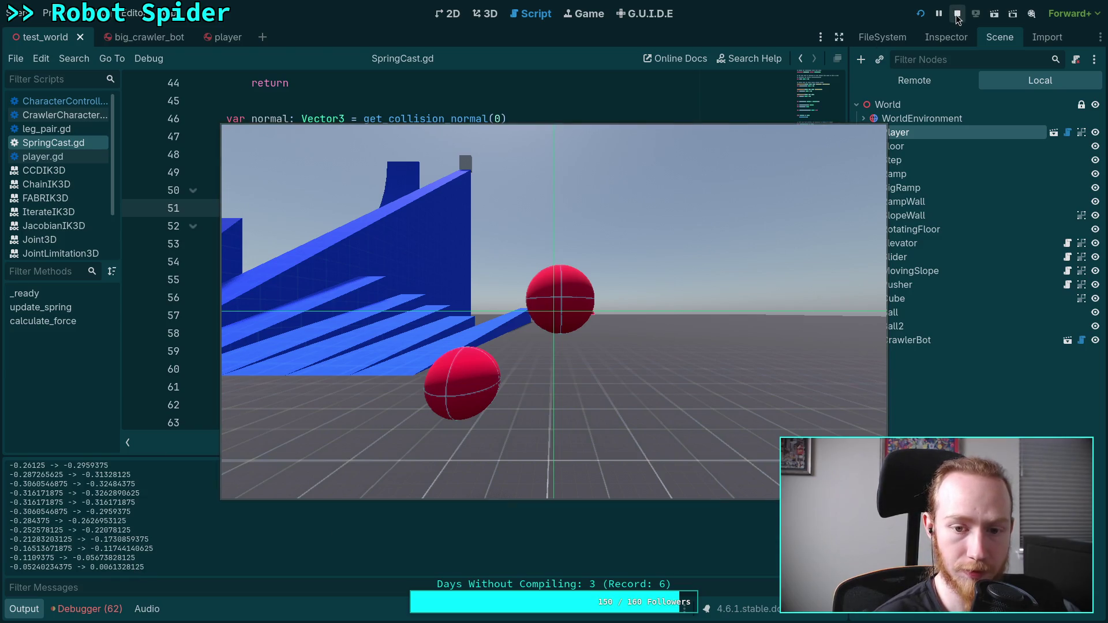
pyautogui.moveTo(478, 298)
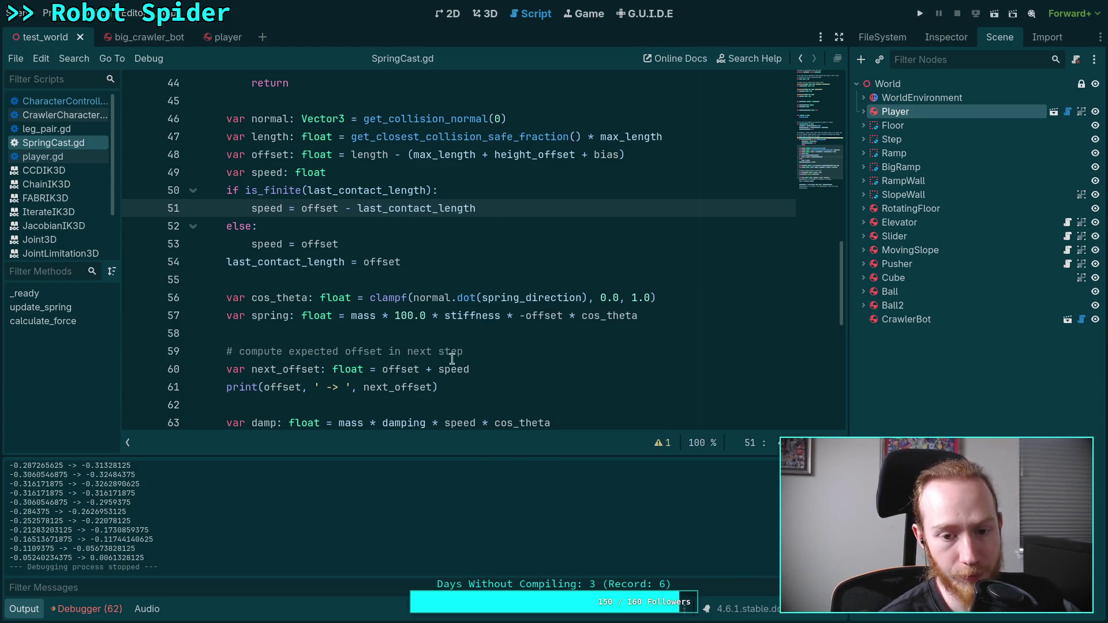
# End line 60 with + (spring * step / mass), fixing typos, and save the script
pyautogui.click(496, 367)
pyautogui.scroll(-1, 520, 369)
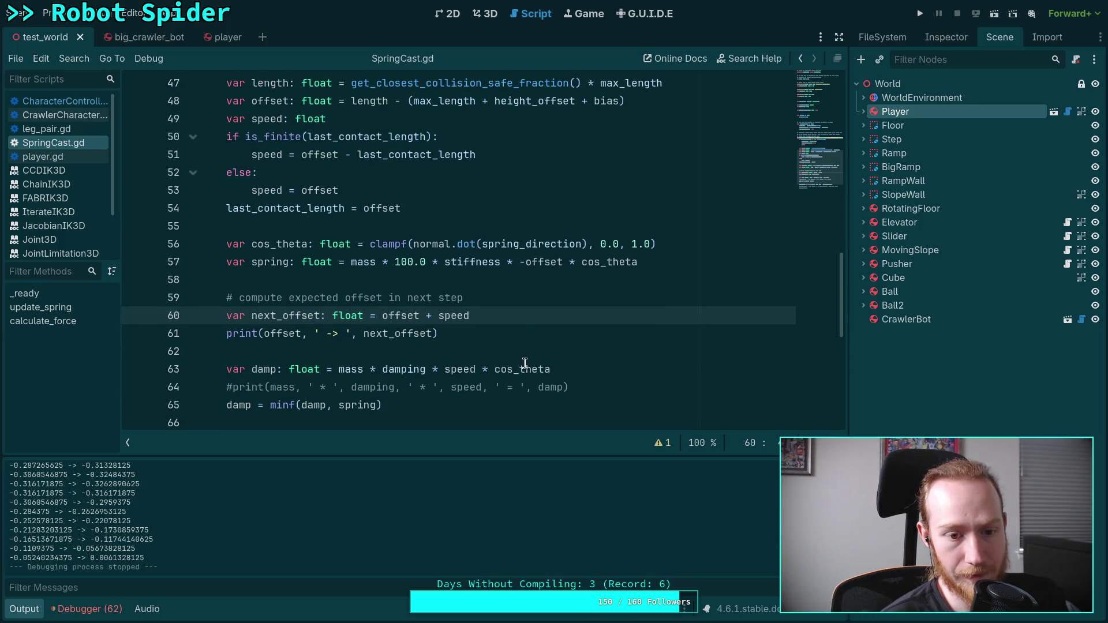
pyautogui.doubleClick(456, 316)
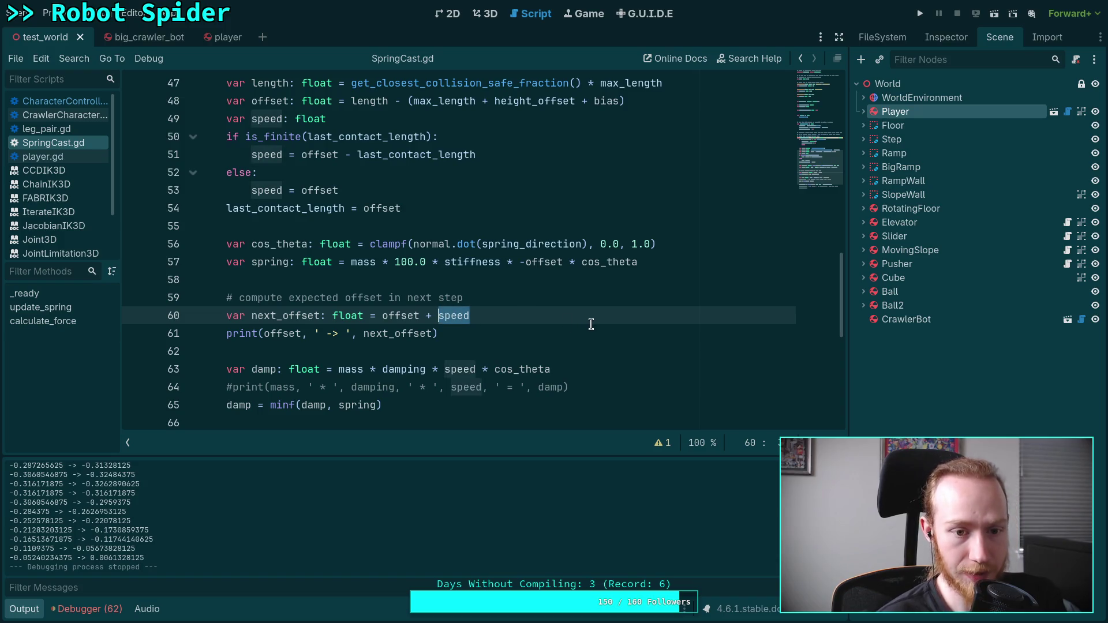
pyautogui.click(619, 311)
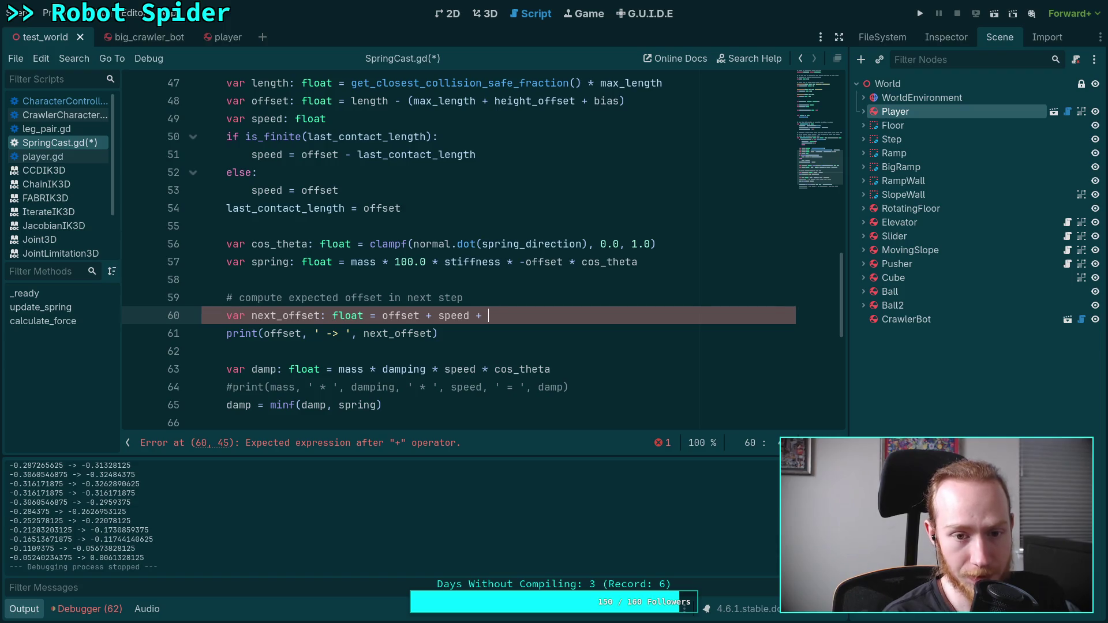
pyautogui.write('(')
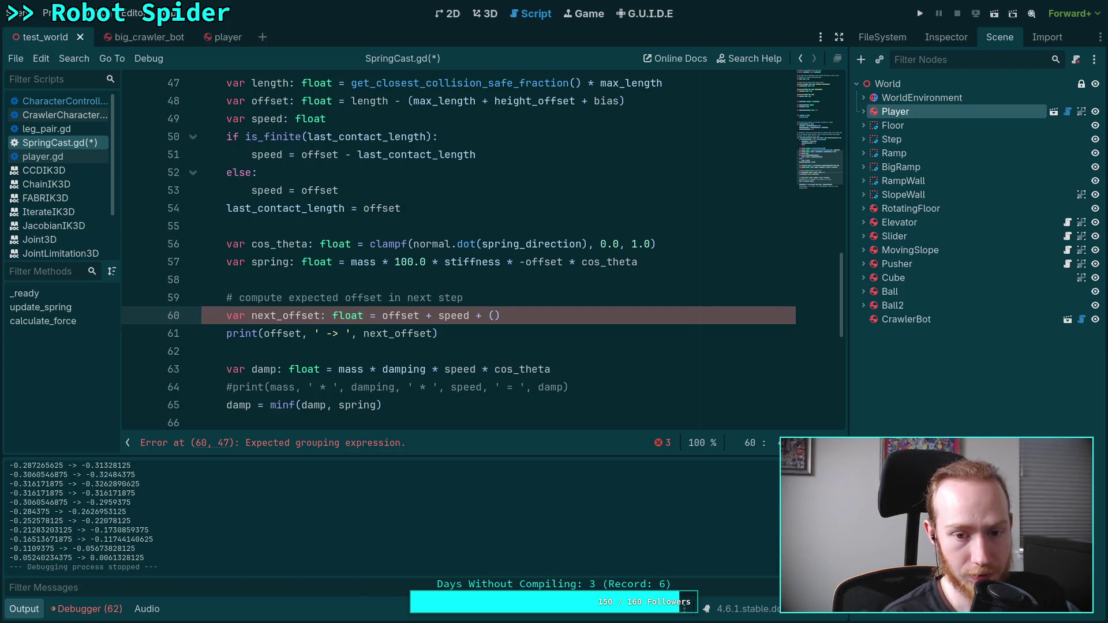
pyautogui.write('spring ')
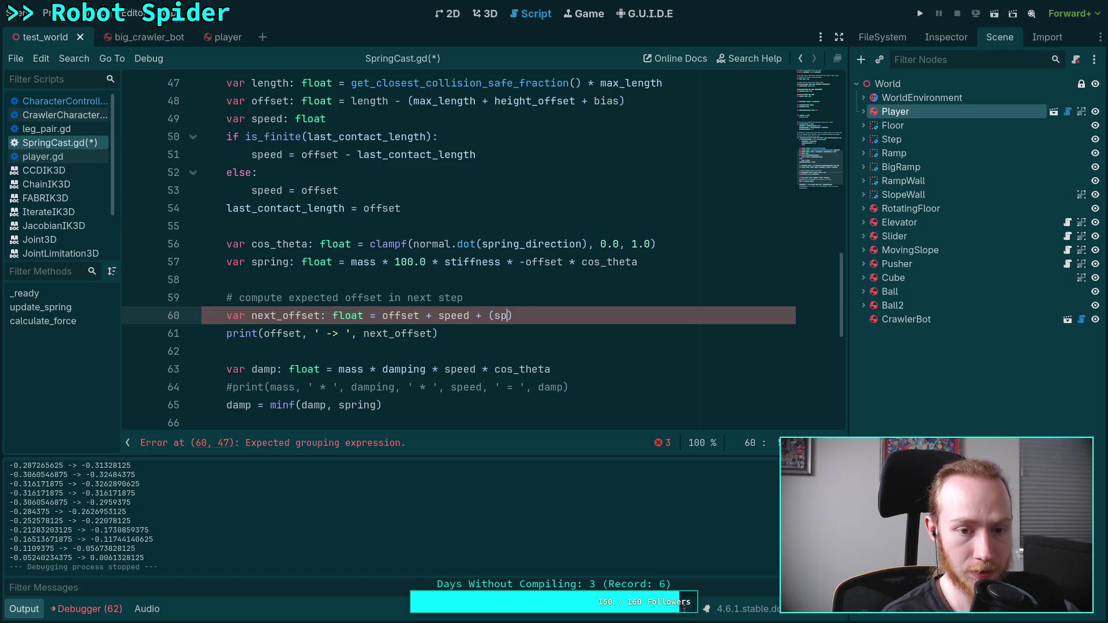
pyautogui.write('* ')
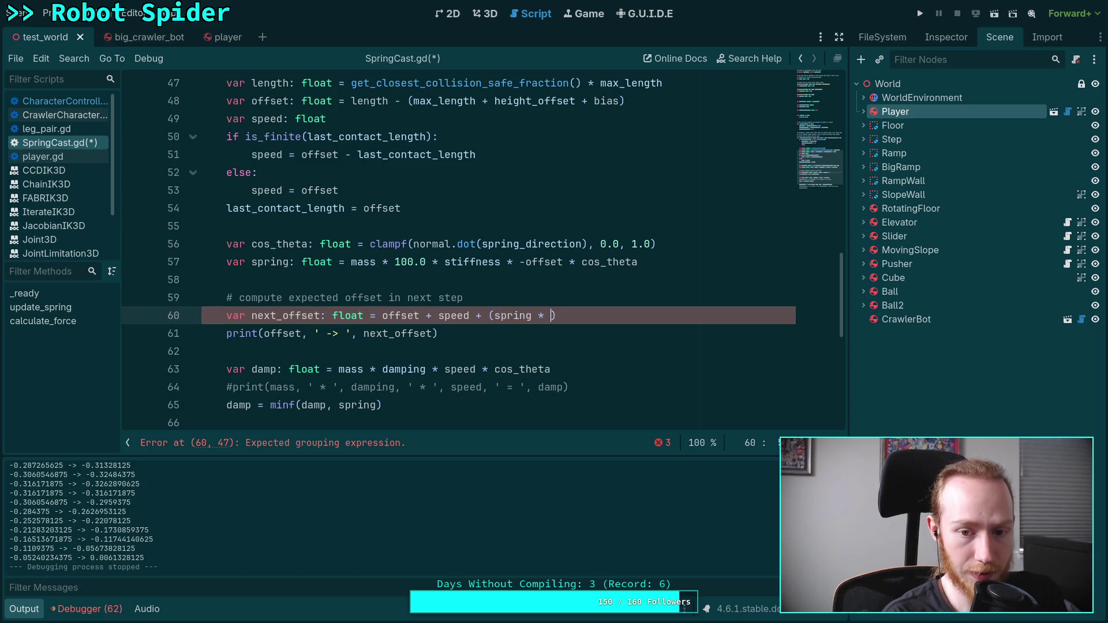
pyautogui.write('step 8')
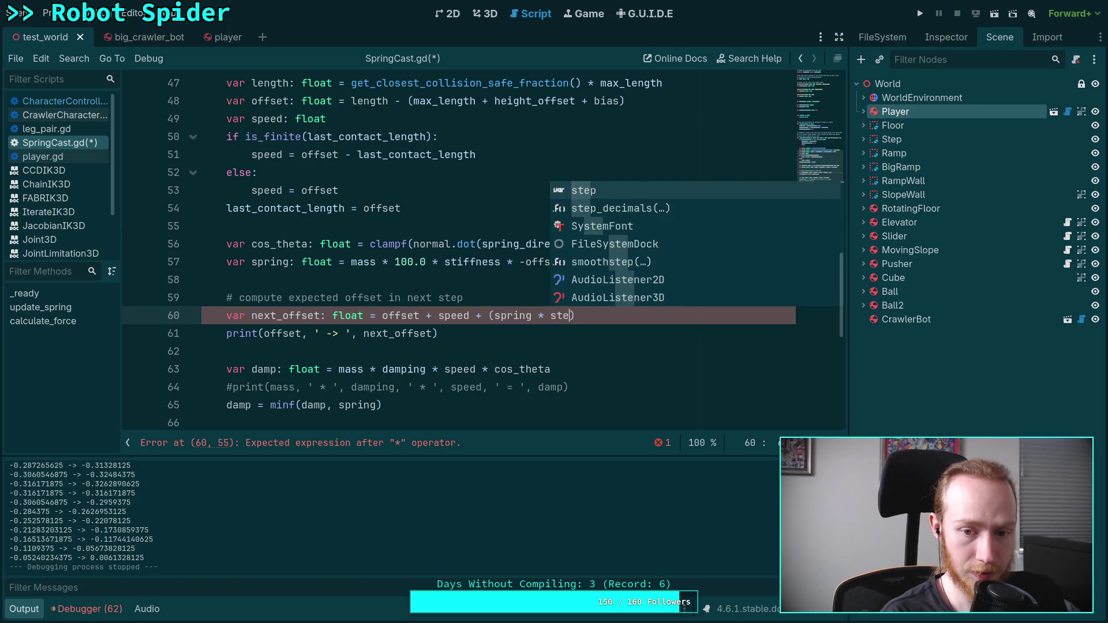
pyautogui.press('BackSpace')
pyautogui.press('BackSpace')
pyautogui.write('*')
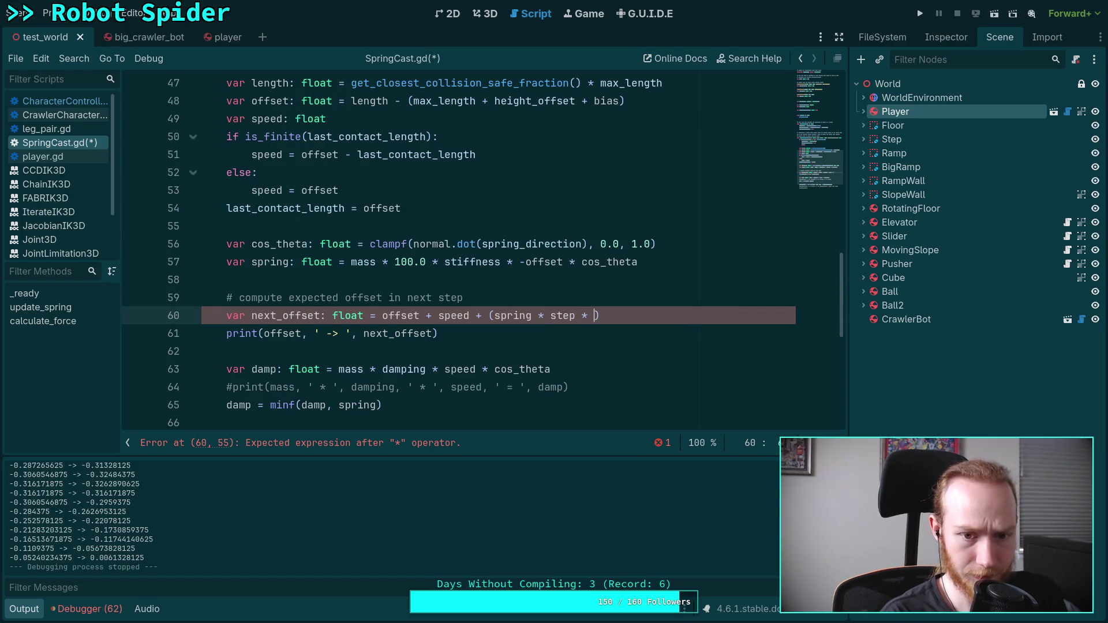
pyautogui.press('BackSpace')
pyautogui.press('BackSpace')
pyautogui.write('/ ')
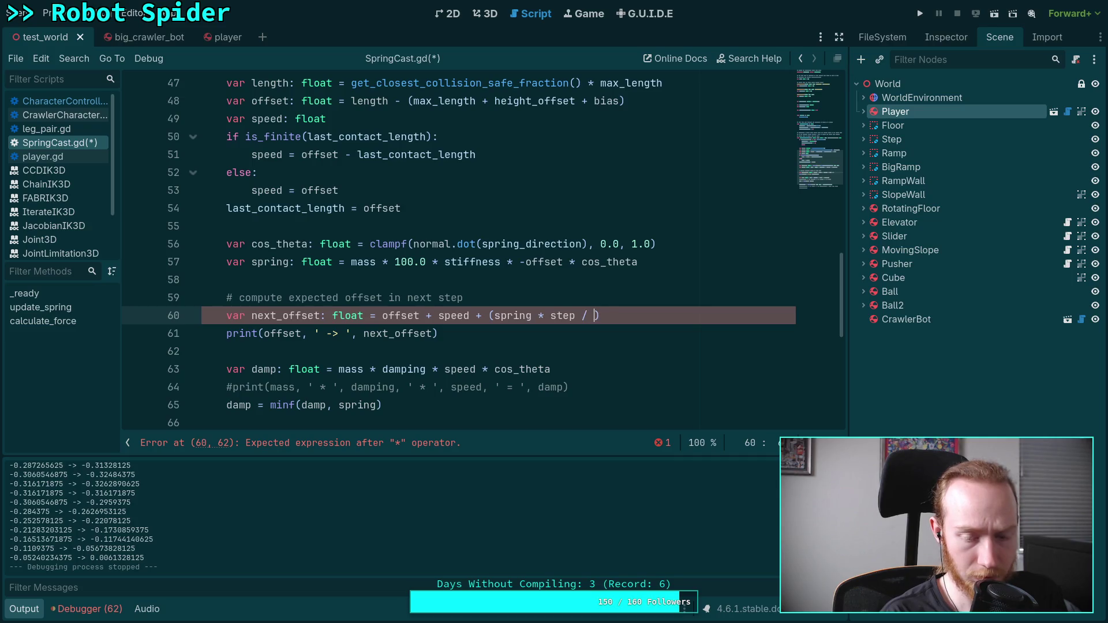
pyautogui.write('mass')
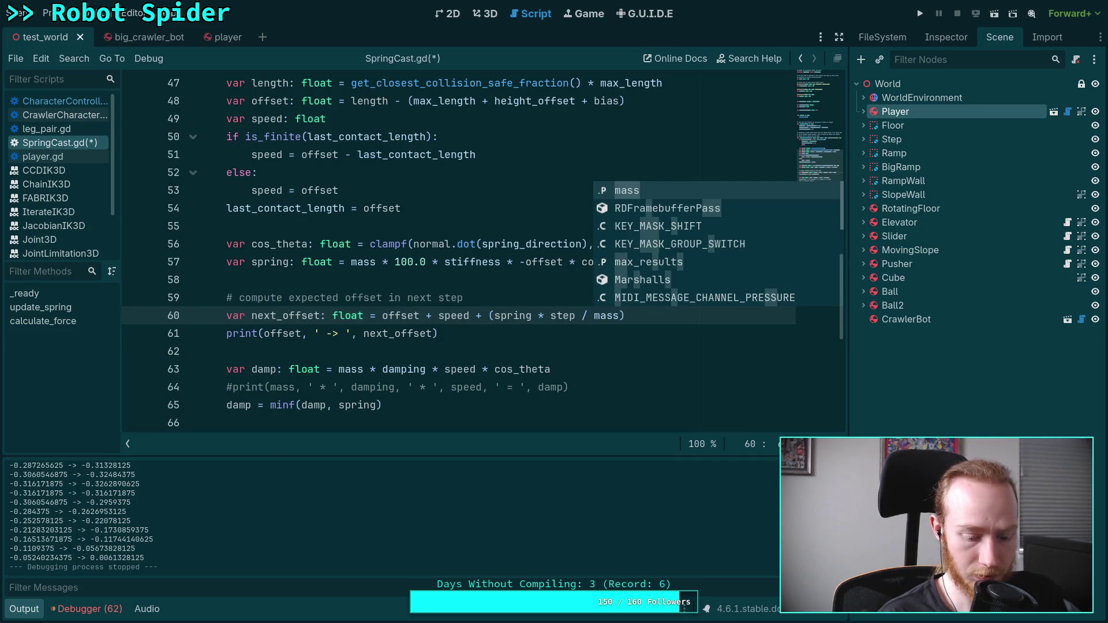
pyautogui.hotkey('ctrl', 's')
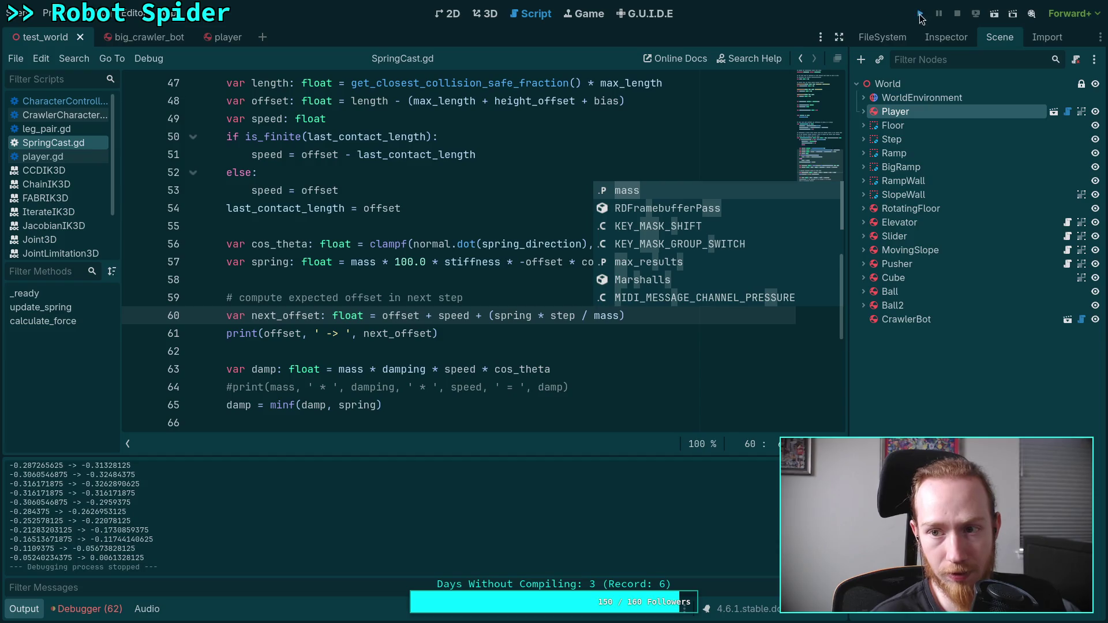
# Run the project until positive predictions like -0.316171875 -> 0.46414066622412 appear, then stop with F8
pyautogui.click(920, 16)
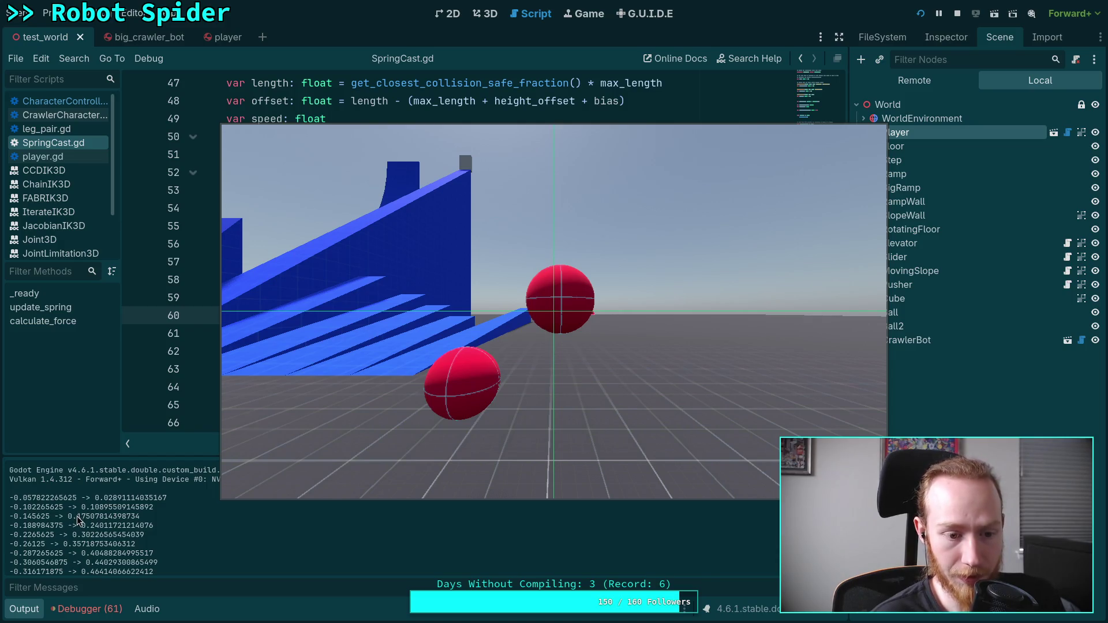
pyautogui.click(435, 363)
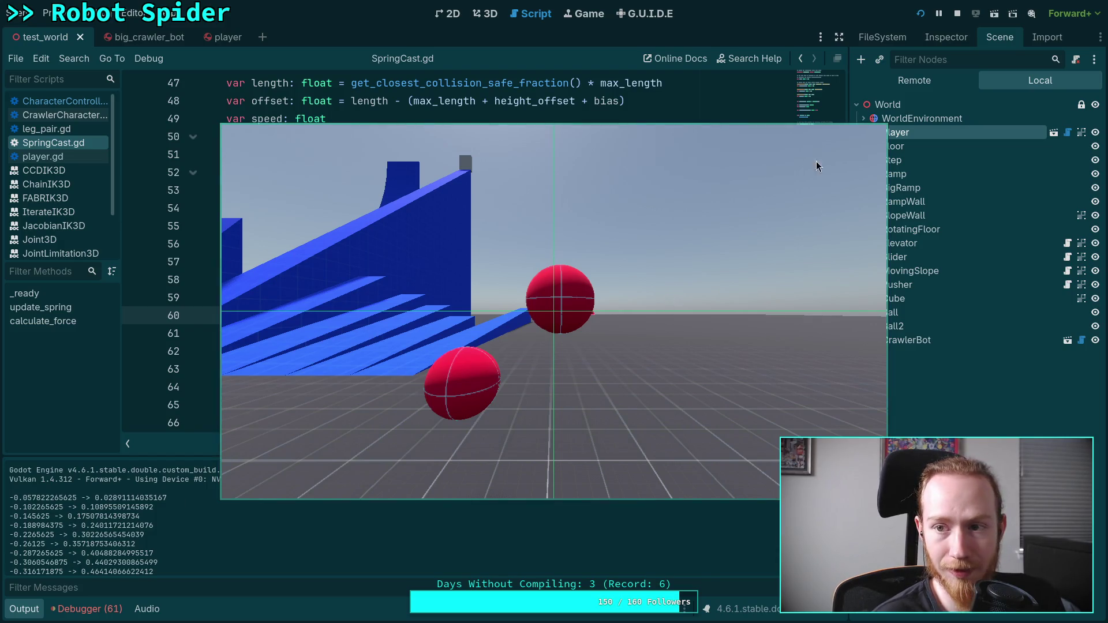
pyautogui.press('F8')
pyautogui.click(513, 334)
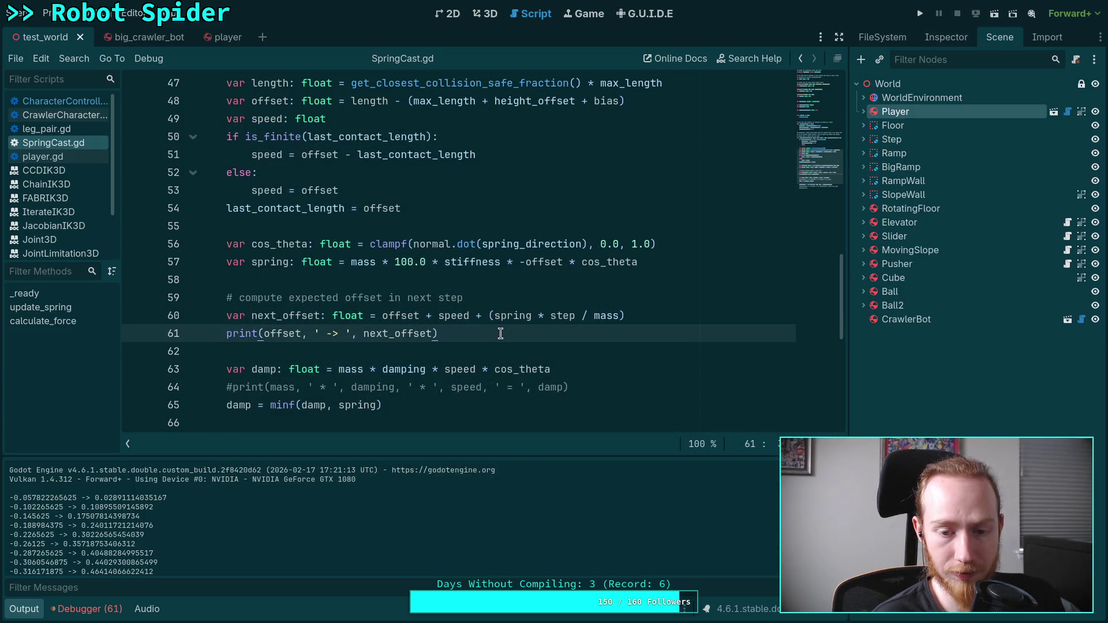
# Set speed to last_contact_length - offset with -offset as the fallback, and save
pyautogui.doubleClick(480, 316)
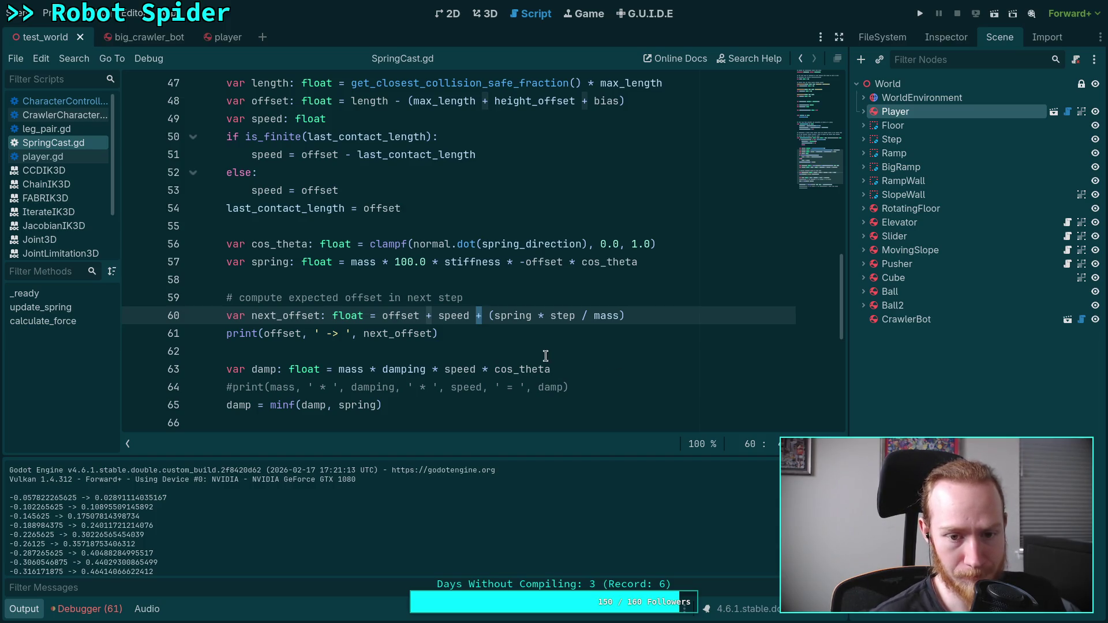
pyautogui.moveTo(426, 316); pyautogui.dragTo(479, 314)
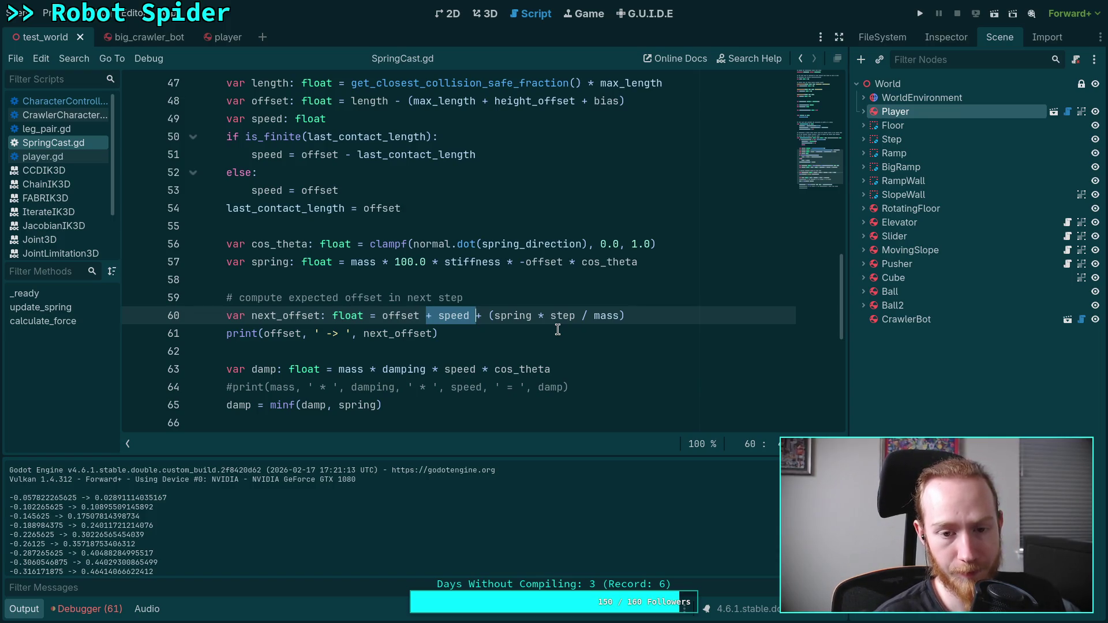
pyautogui.press('Left')
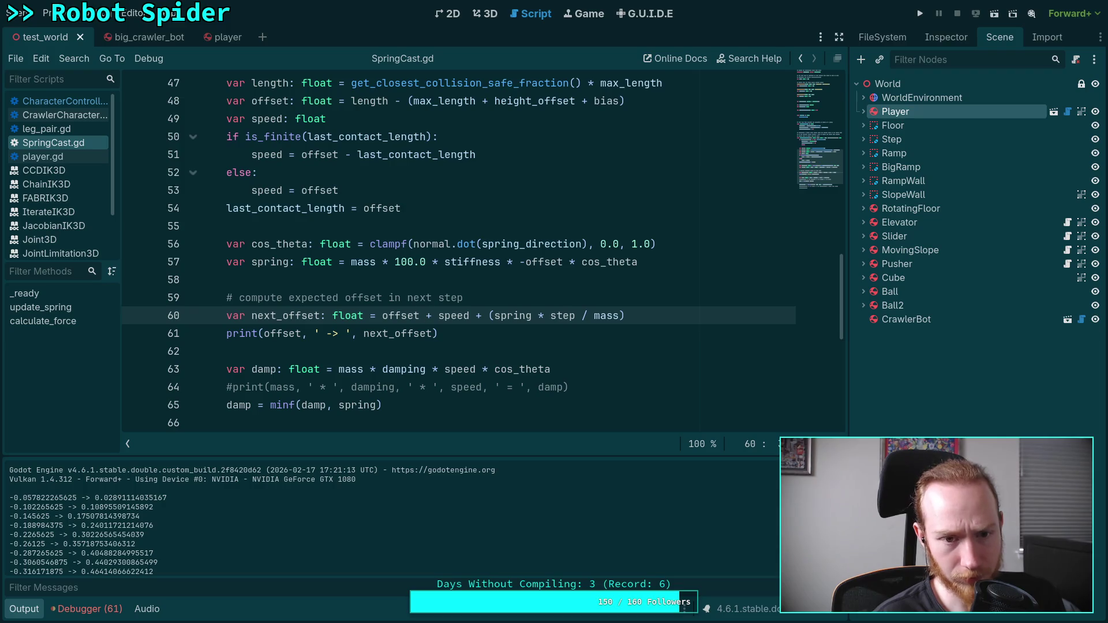
pyautogui.moveTo(352, 154); pyautogui.dragTo(301, 154)
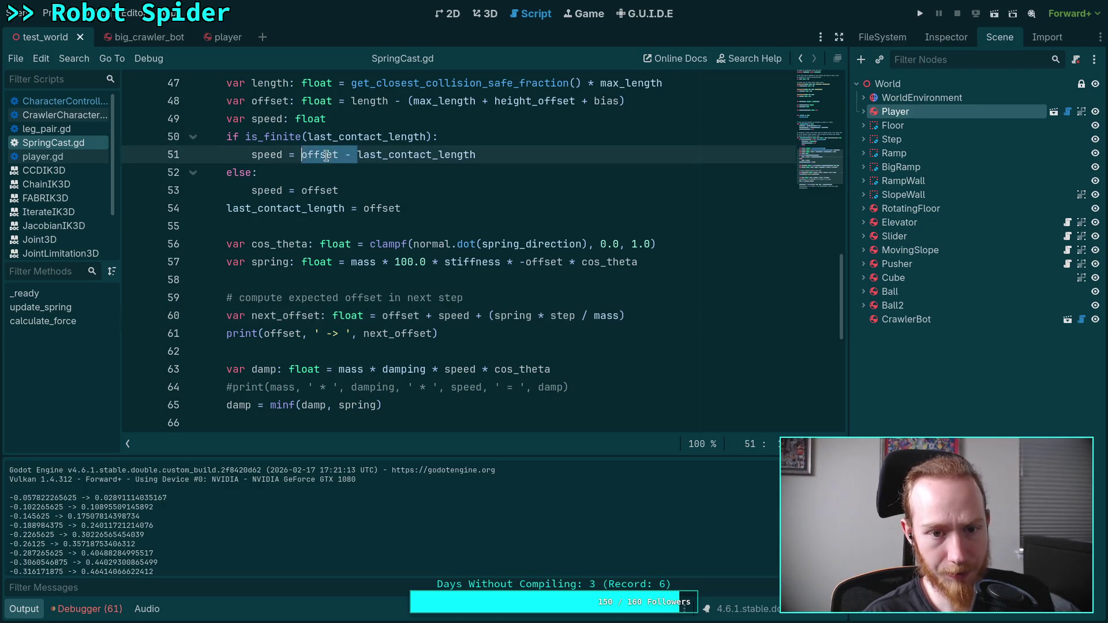
pyautogui.press('BackSpace')
pyautogui.click(454, 153)
pyautogui.write('offset')
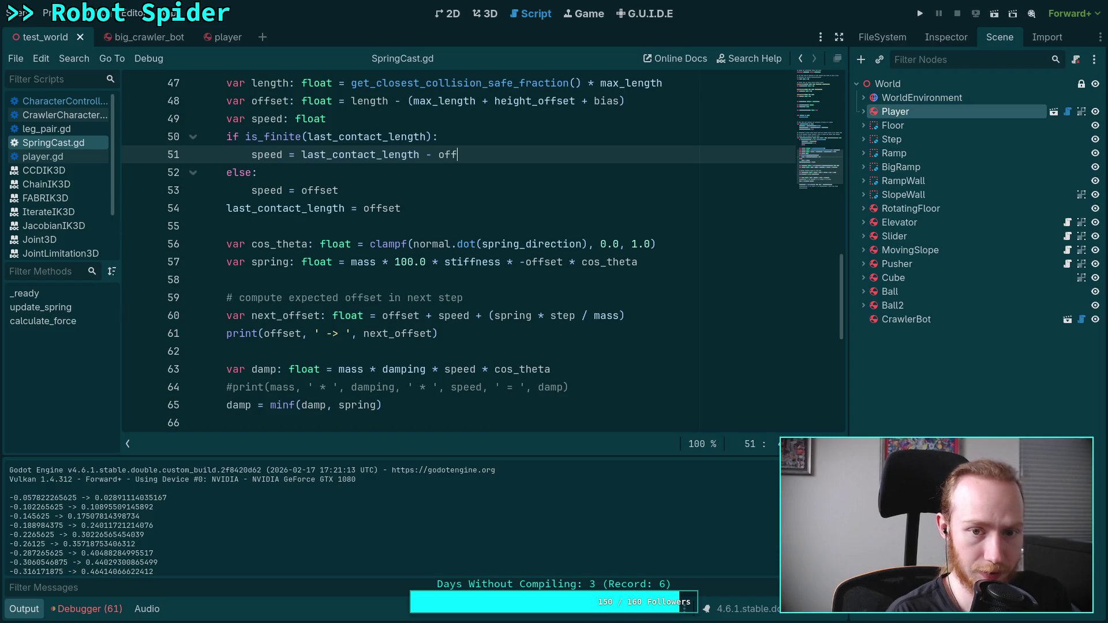
pyautogui.click(300, 190)
pyautogui.write('-')
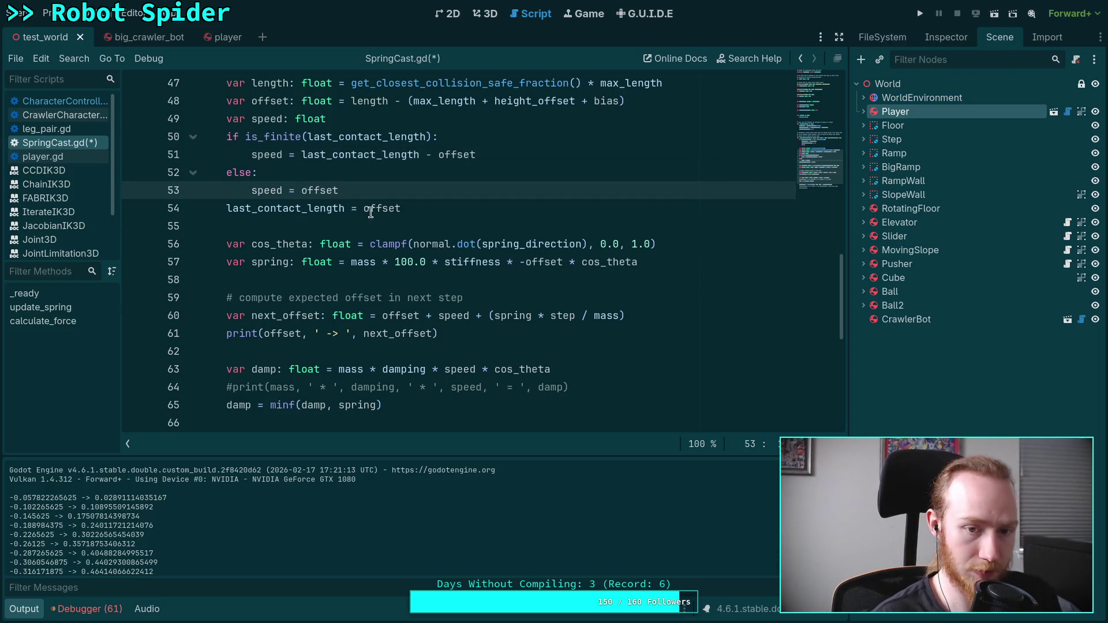
pyautogui.click(521, 315)
pyautogui.hotkey('ctrl', 's')
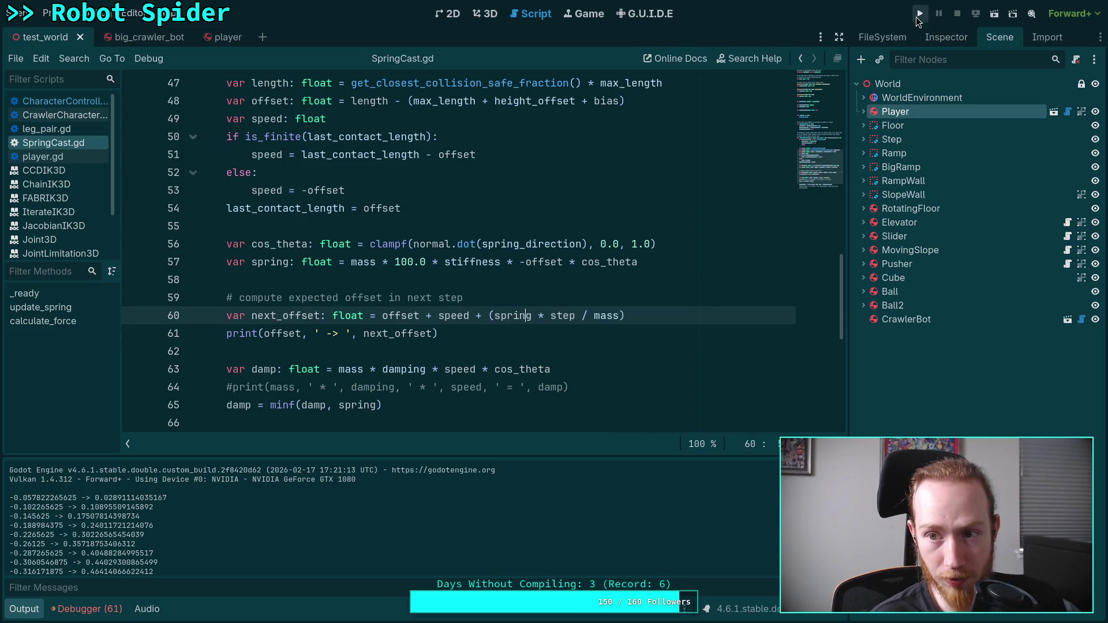
# Run the game with the flipped speed sign and stop it
pyautogui.click(919, 14)
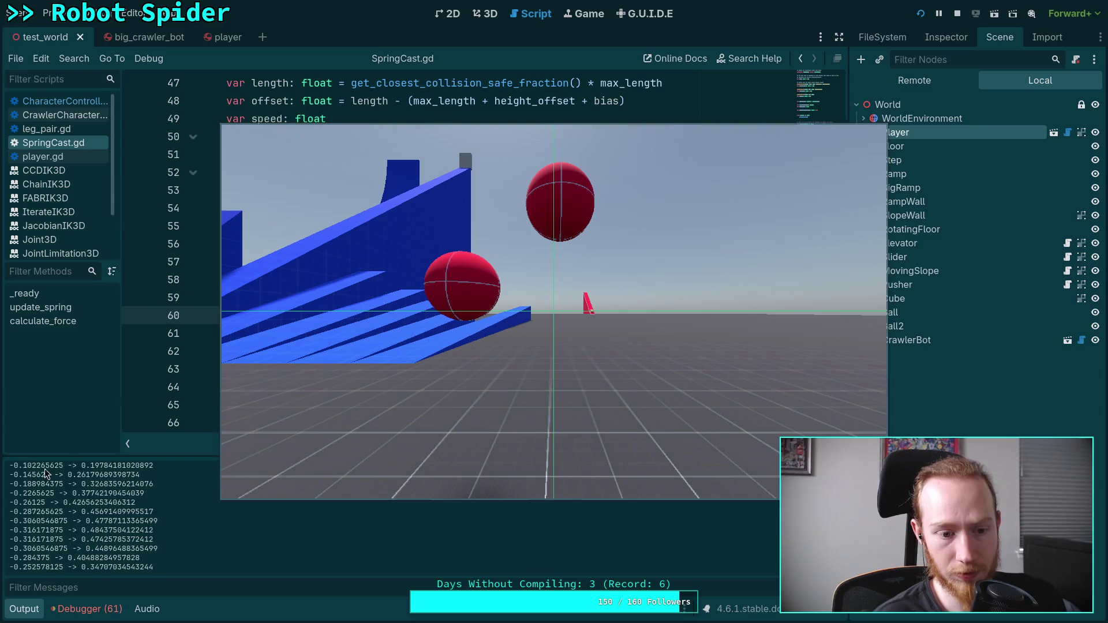
pyautogui.scroll(2, 86, 523)
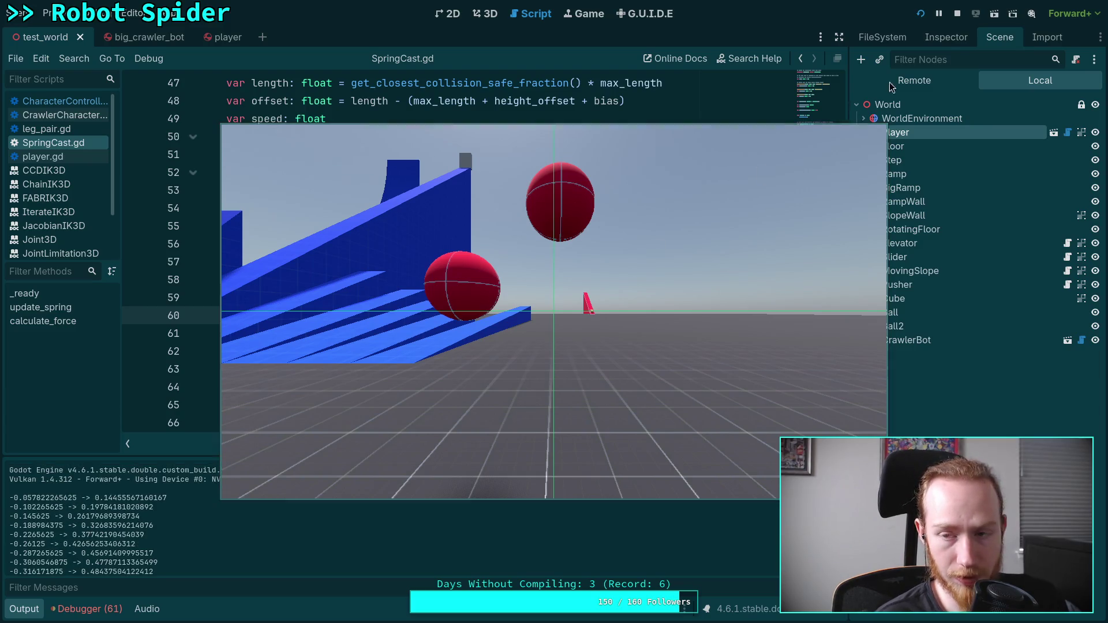
pyautogui.click(957, 13)
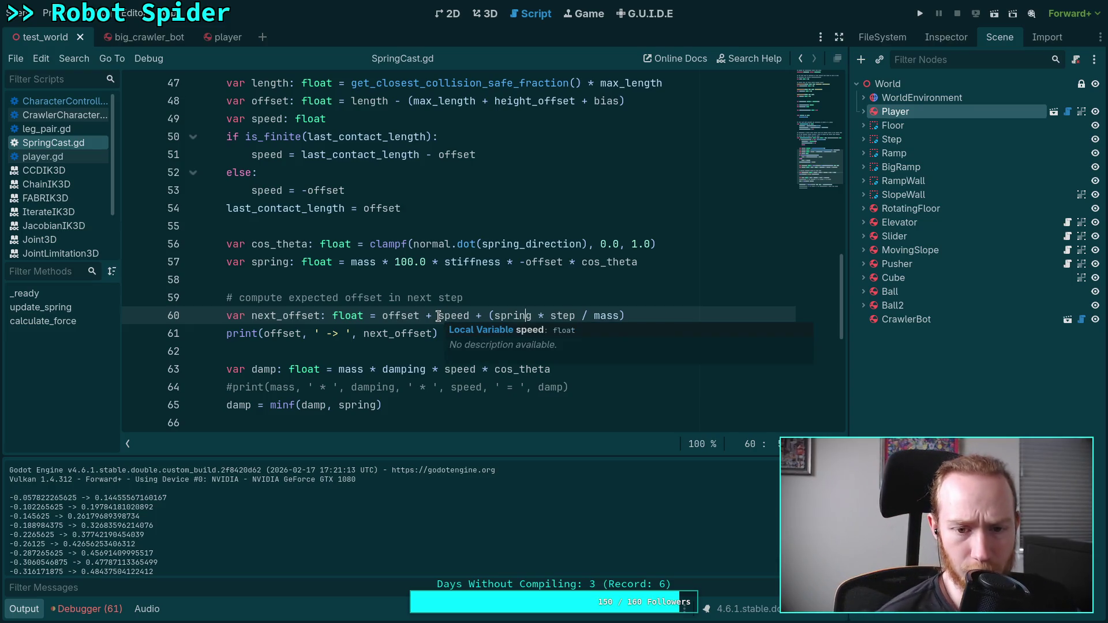
pyautogui.moveTo(440, 314)
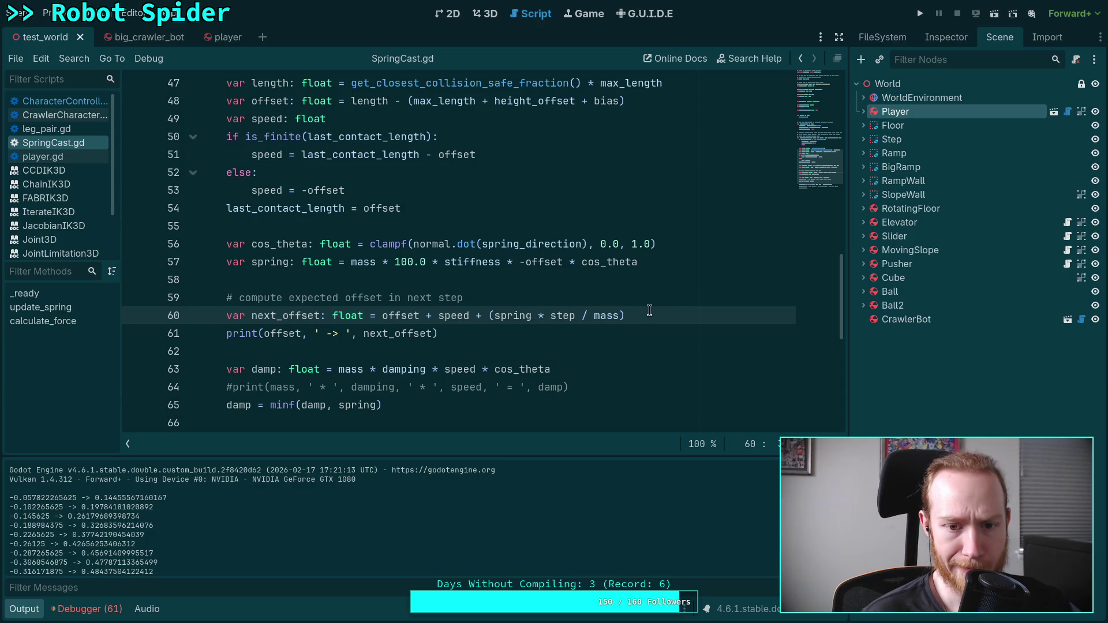
# Change next_offset to offset + (spring * step / mass), then save, rerun and stop the game
pyautogui.doubleClick(401, 315)
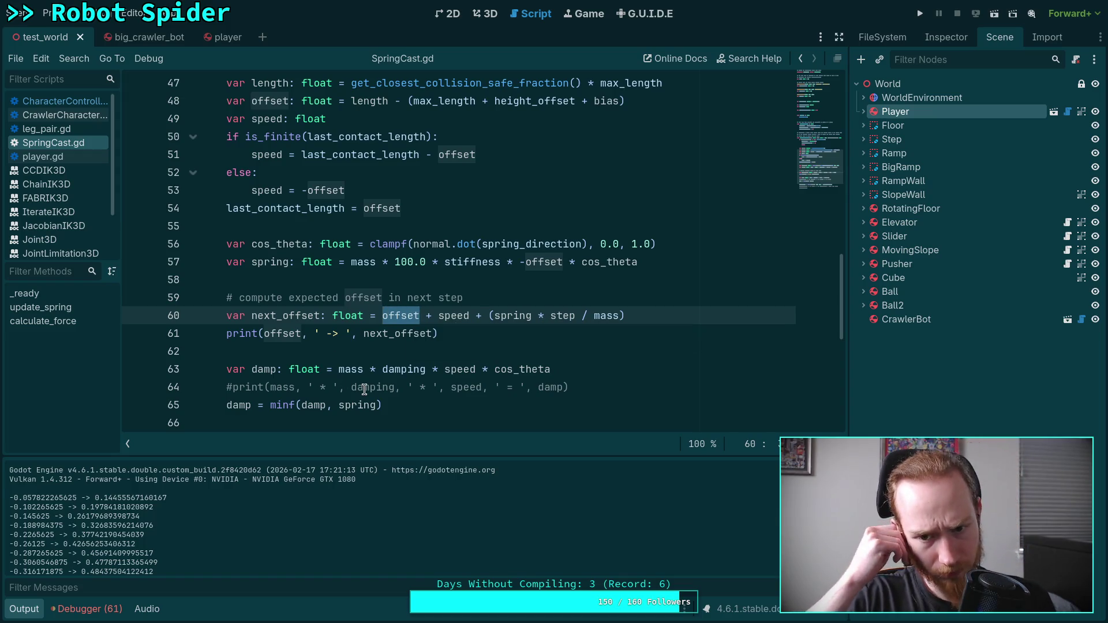
pyautogui.moveTo(427, 315); pyautogui.dragTo(488, 315)
pyautogui.press('BackSpace')
pyautogui.write('+')
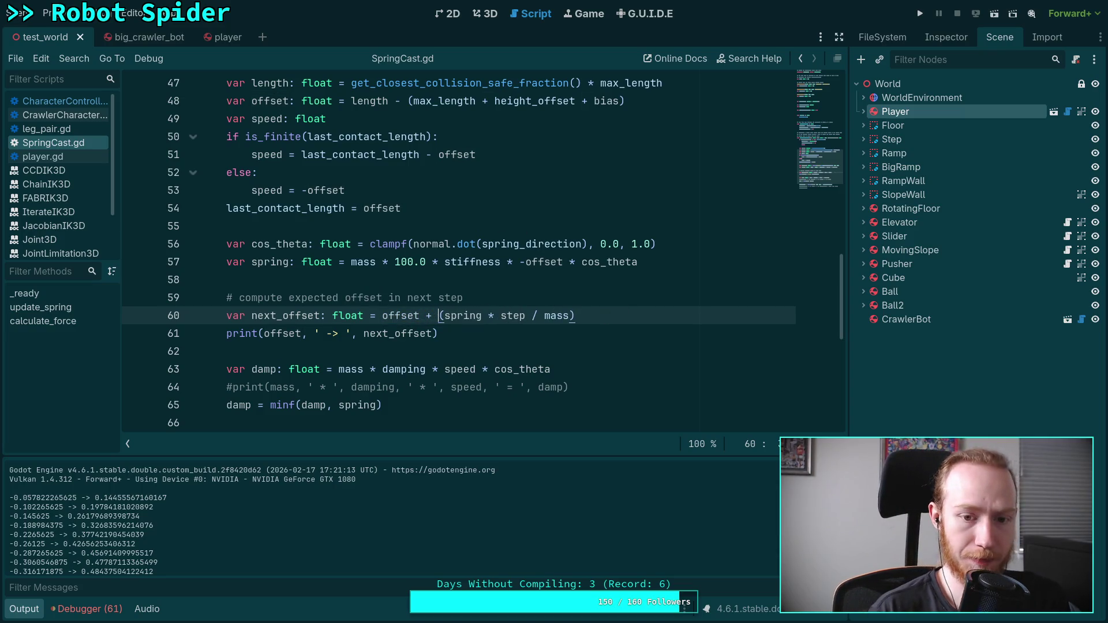
pyautogui.press('F5')
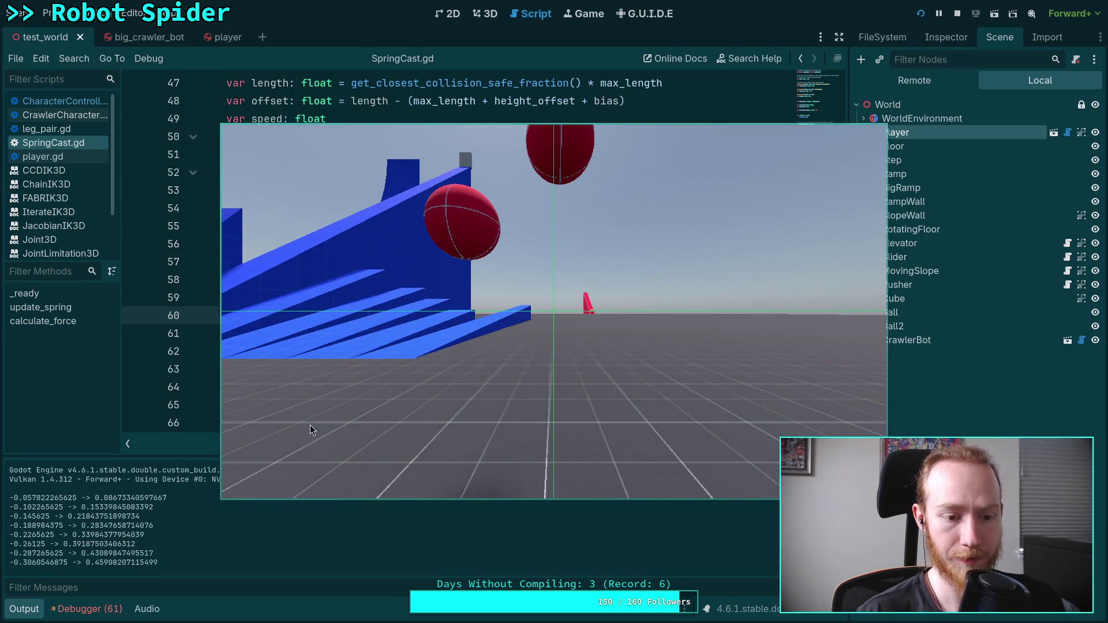
pyautogui.click(956, 17)
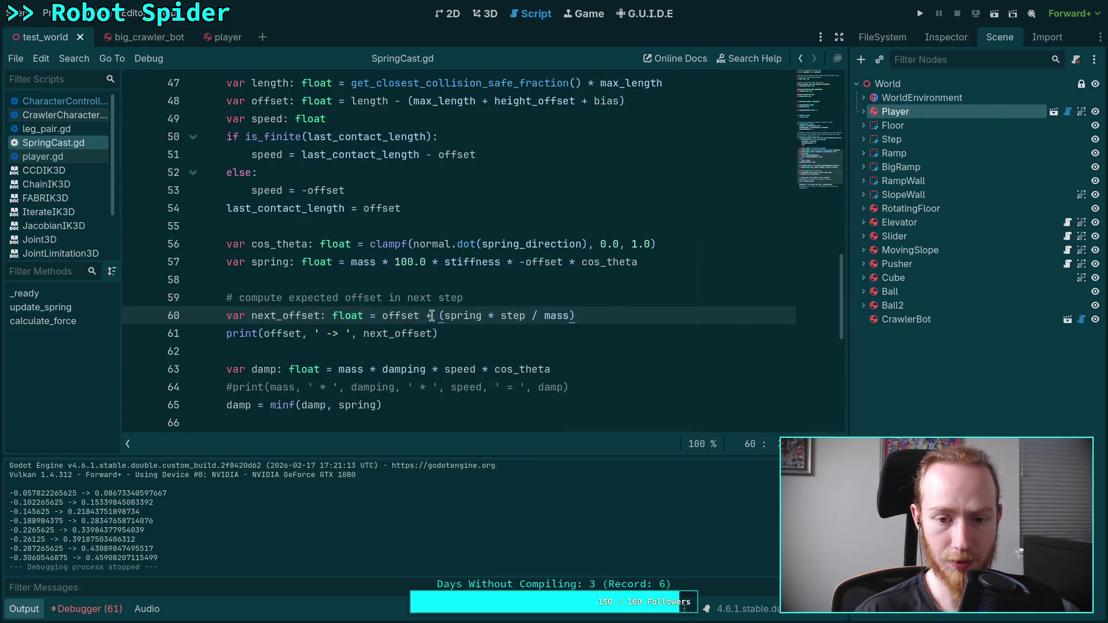
# Make next_offset just offset + speed, then run and stop, logging pairs like -0.2265625 -> -0.188984375
pyautogui.doubleClick(428, 315)
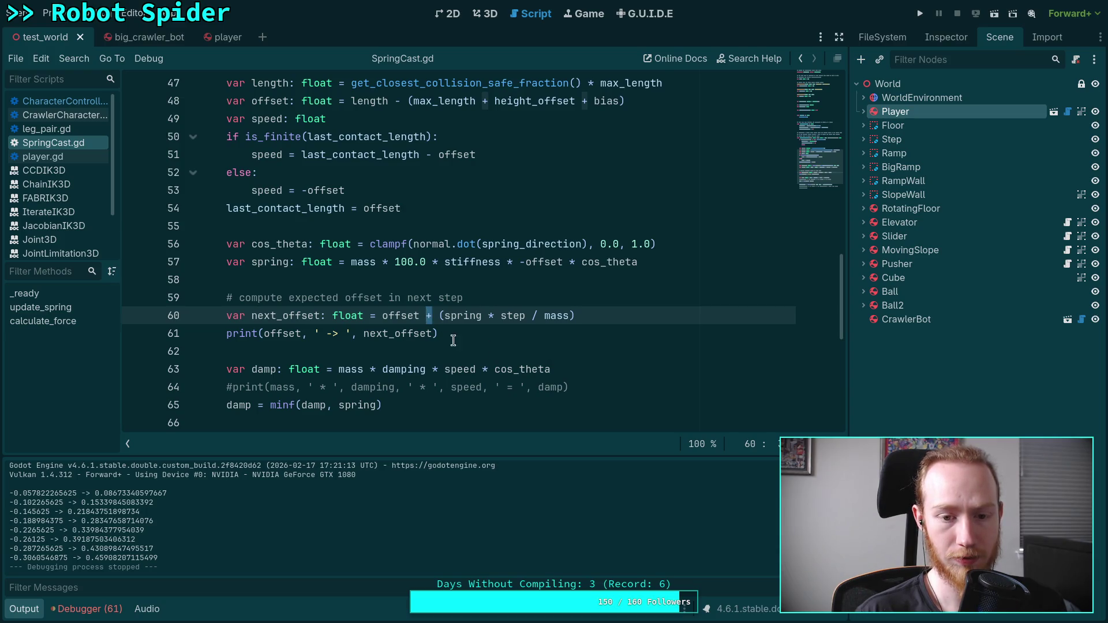
pyautogui.moveTo(427, 316); pyautogui.dragTo(608, 307)
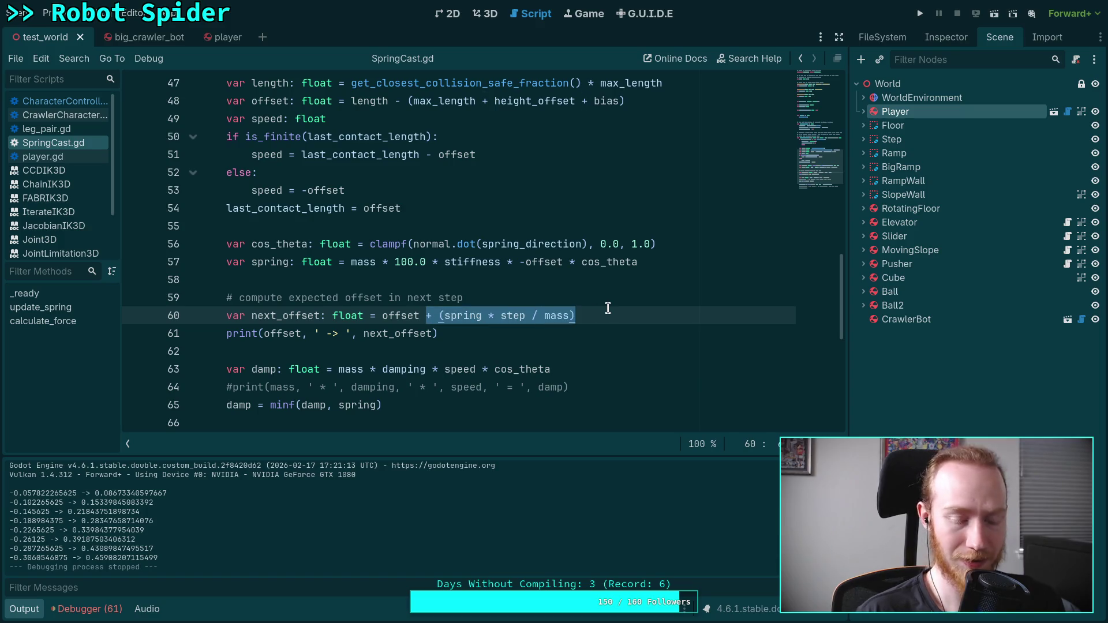
pyautogui.write('+ speed')
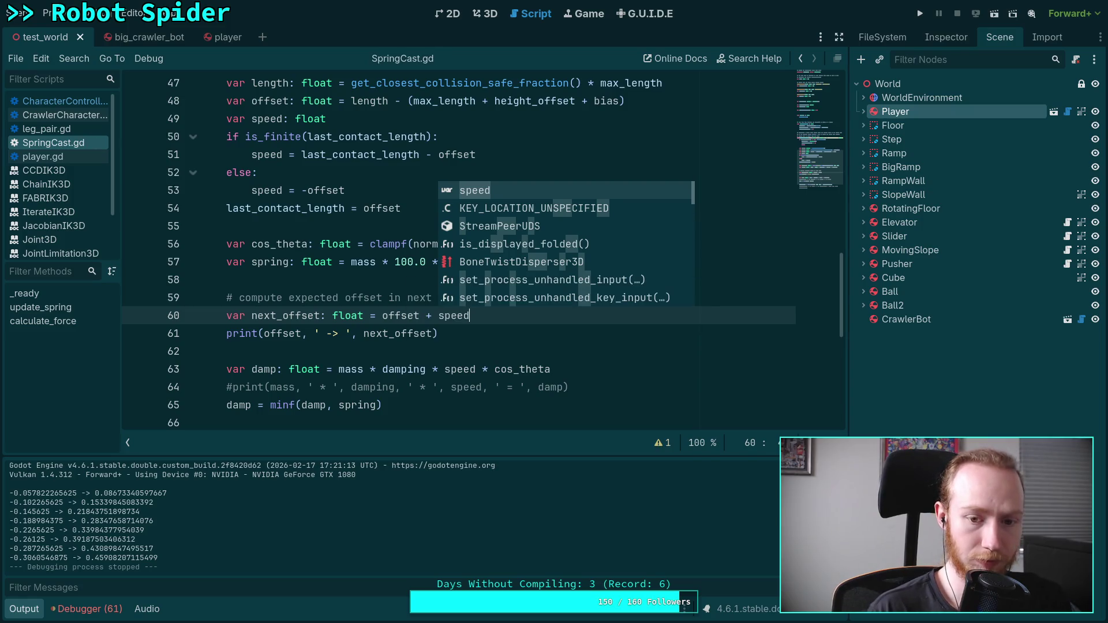
pyautogui.click(546, 329)
pyautogui.press('F5')
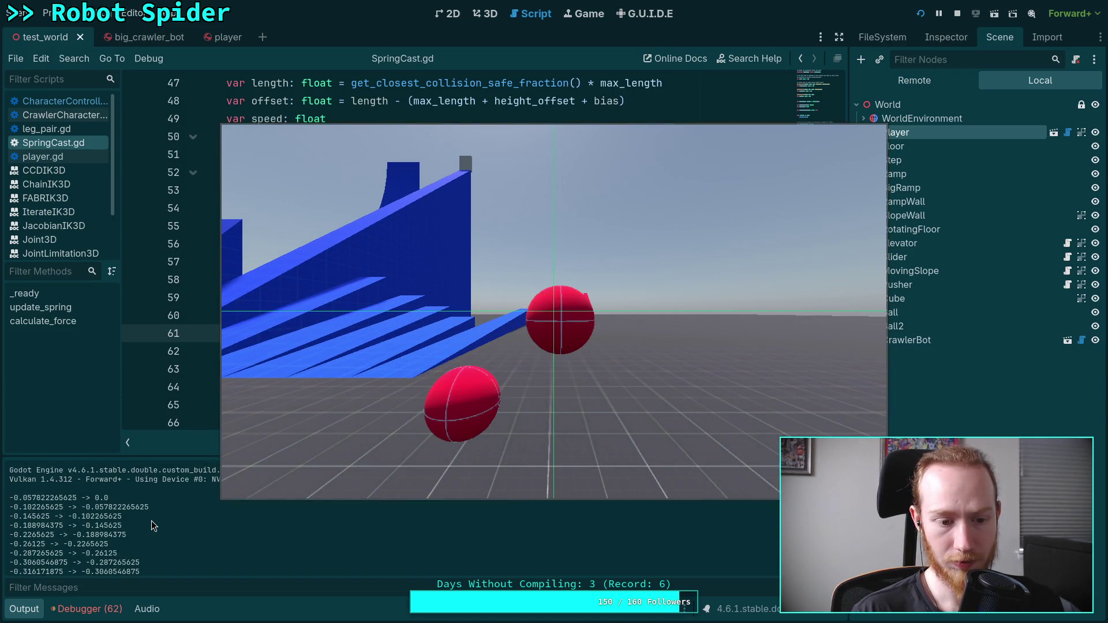
pyautogui.click(958, 15)
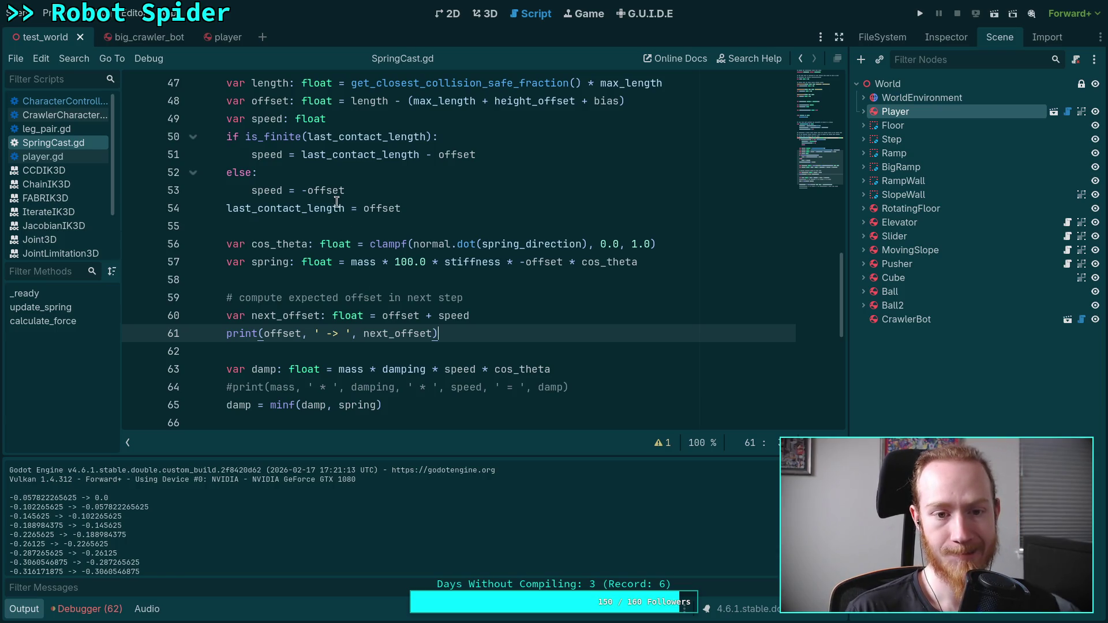
# Set speed to -(last_contact_length - offset) on line 51, with plain offset as the fallback
pyautogui.click(305, 195)
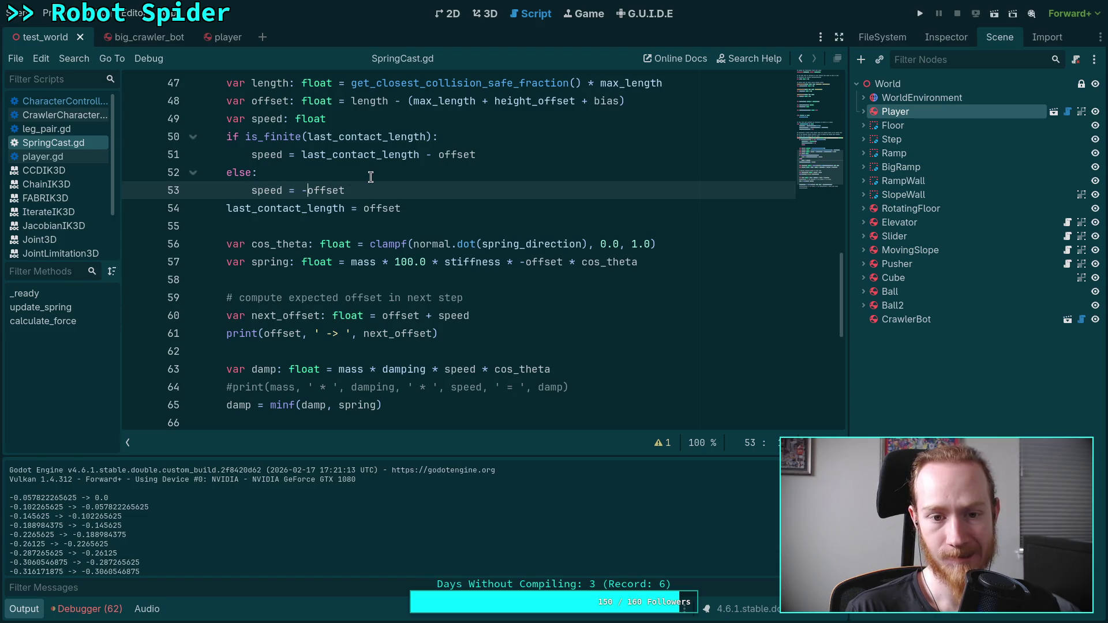
pyautogui.click(298, 154)
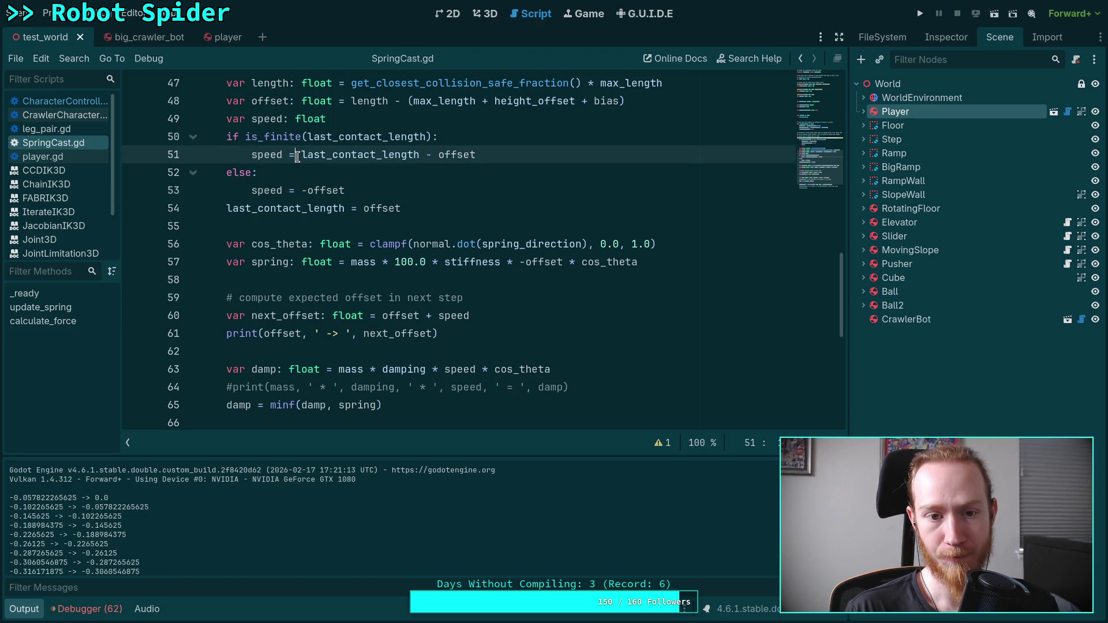
pyautogui.click(308, 188)
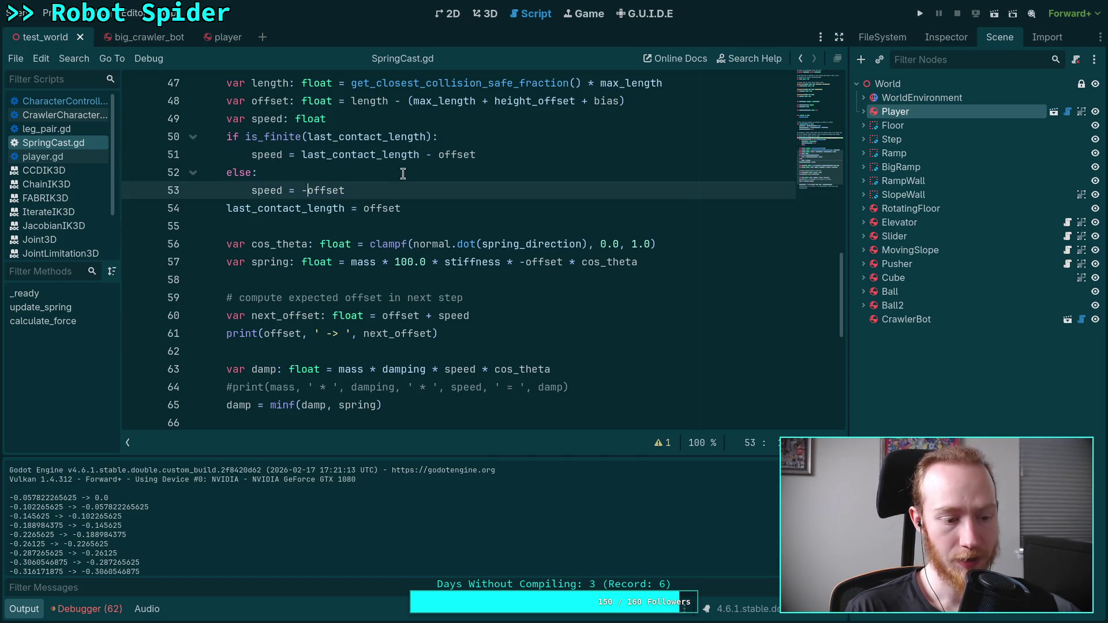
pyautogui.press('BackSpace')
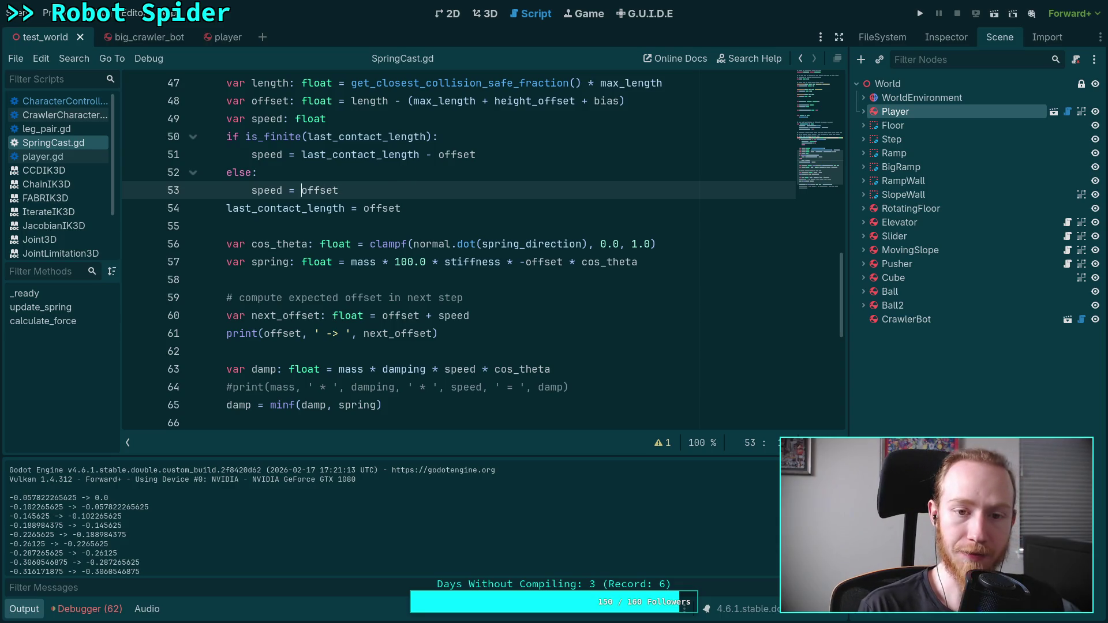
pyautogui.press('Up')
pyautogui.press('Up')
pyautogui.write('-(')
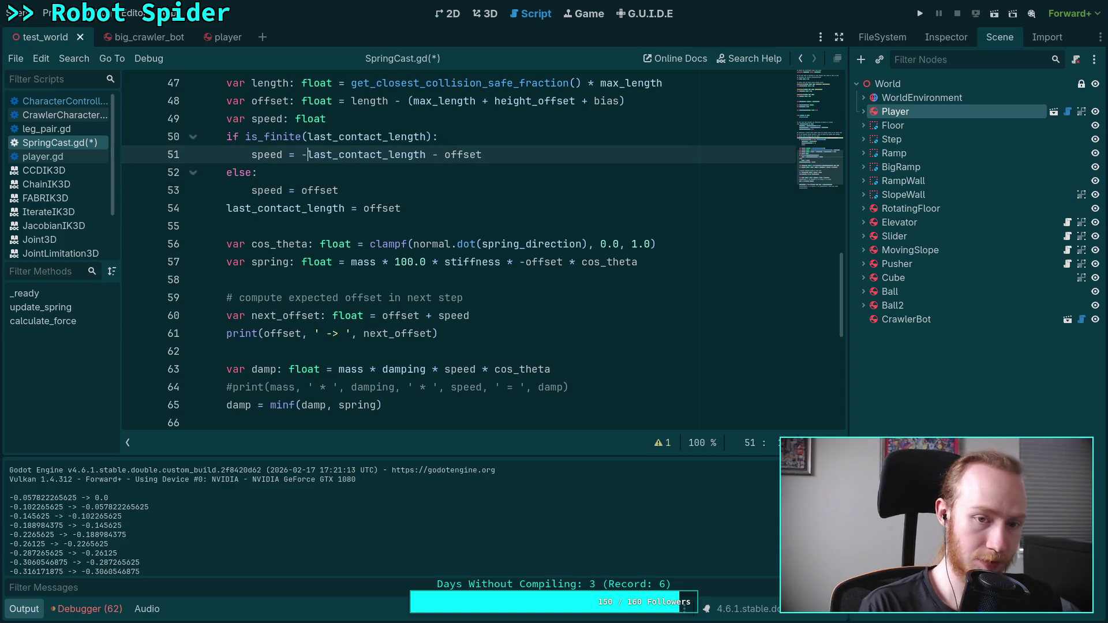
pyautogui.press('End')
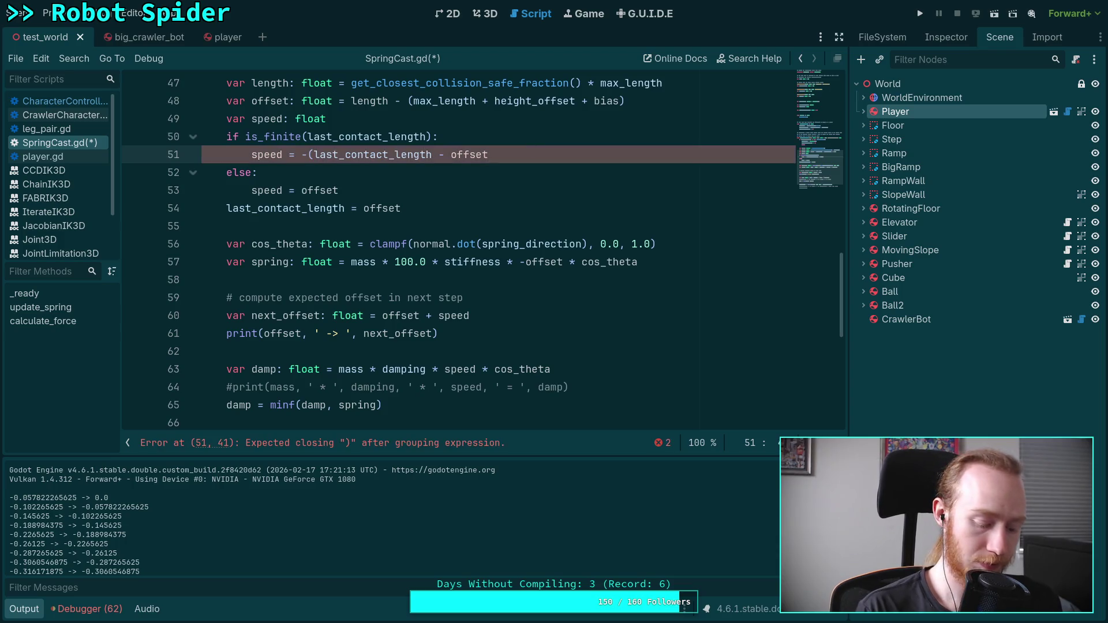
pyautogui.write(')')
# Save and rerun the game, logging pairs like -0.2265625 -> -0.264140625, then stop it
pyautogui.hotkey('ctrl', 's')
pyautogui.click(920, 14)
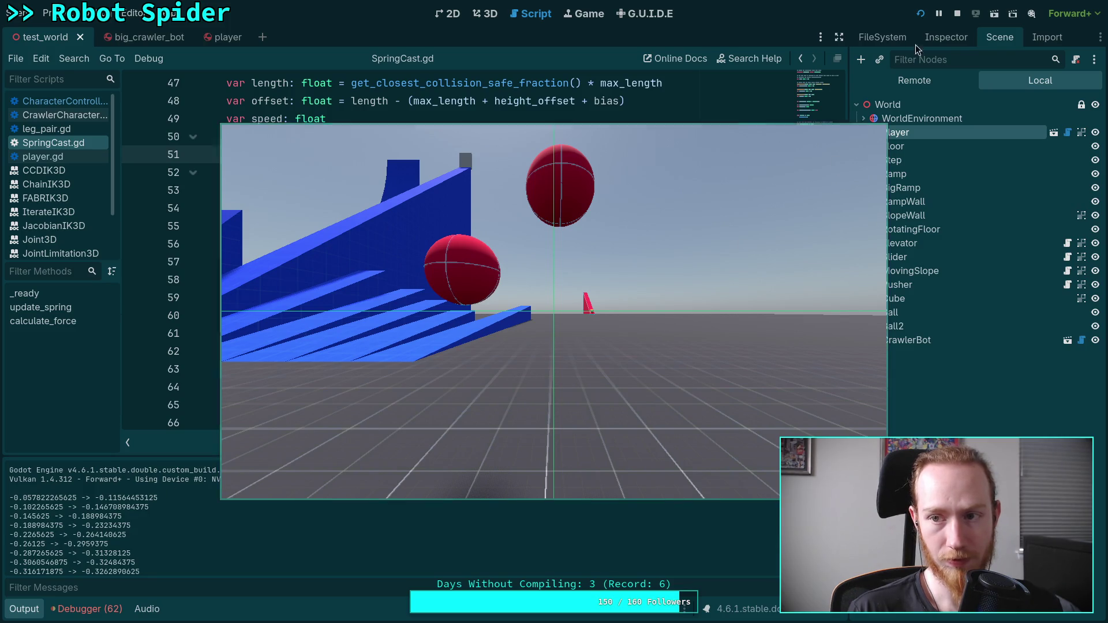
pyautogui.click(957, 14)
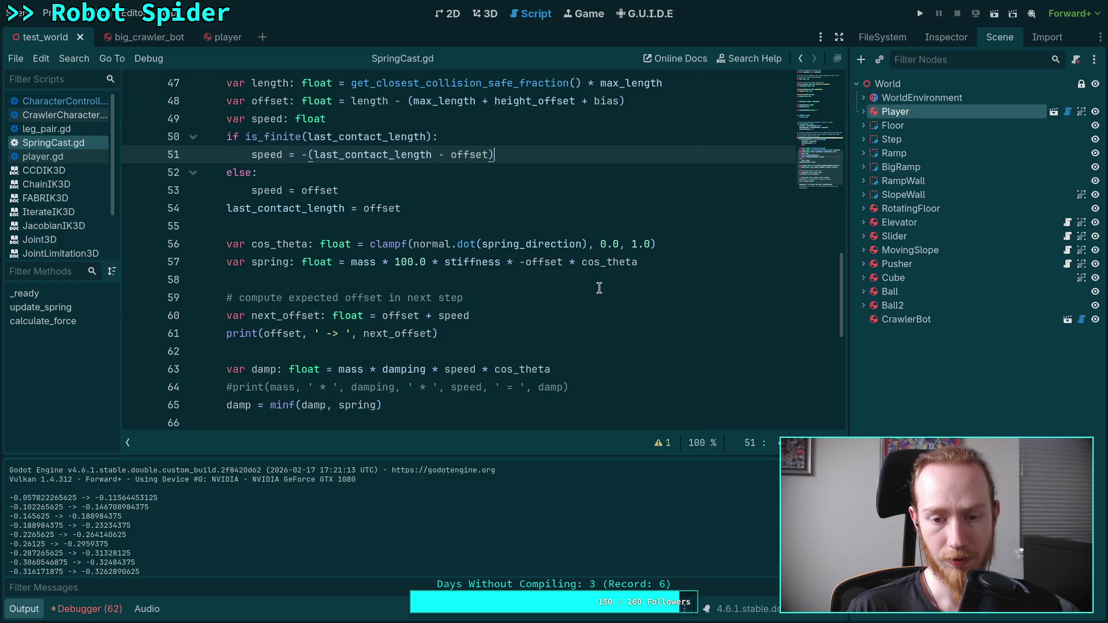
pyautogui.scroll(-1, 504, 315)
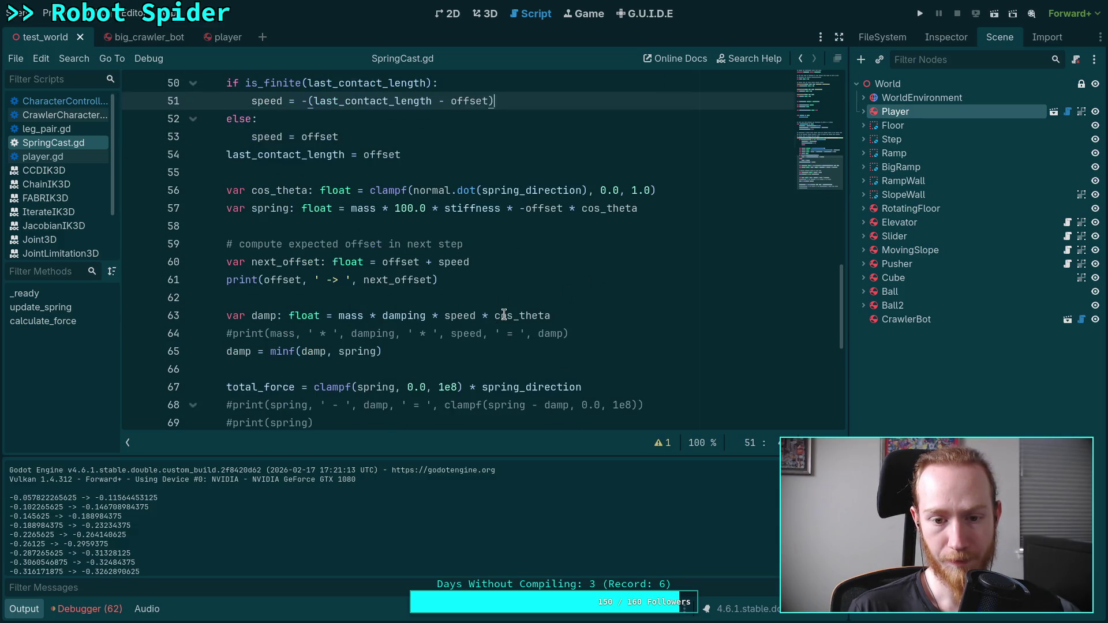
pyautogui.click(551, 262)
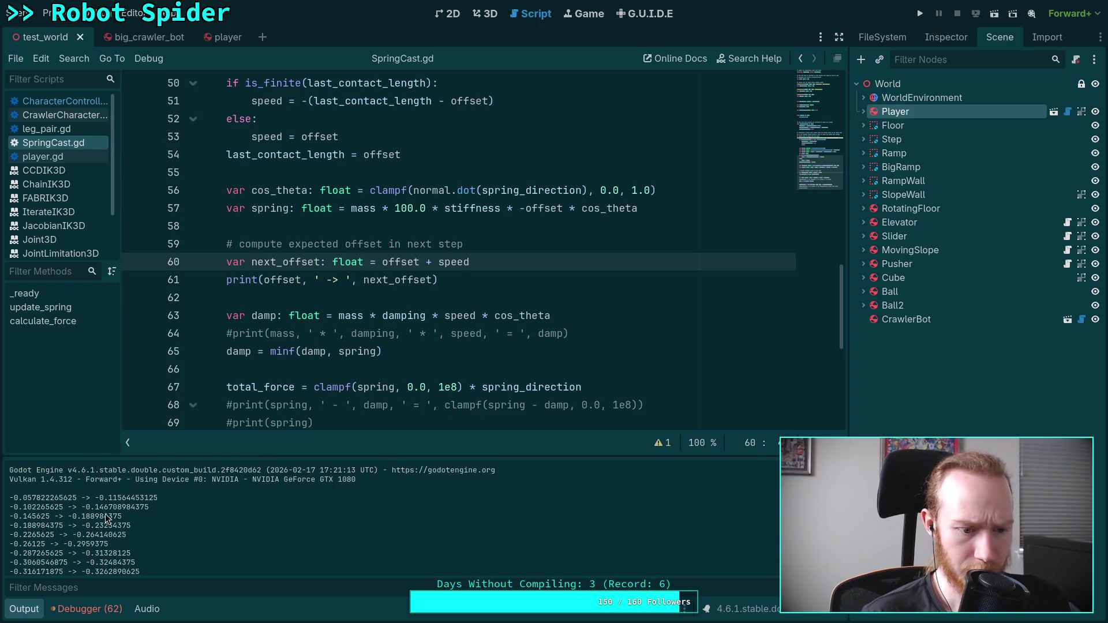
pyautogui.doubleClick(71, 517)
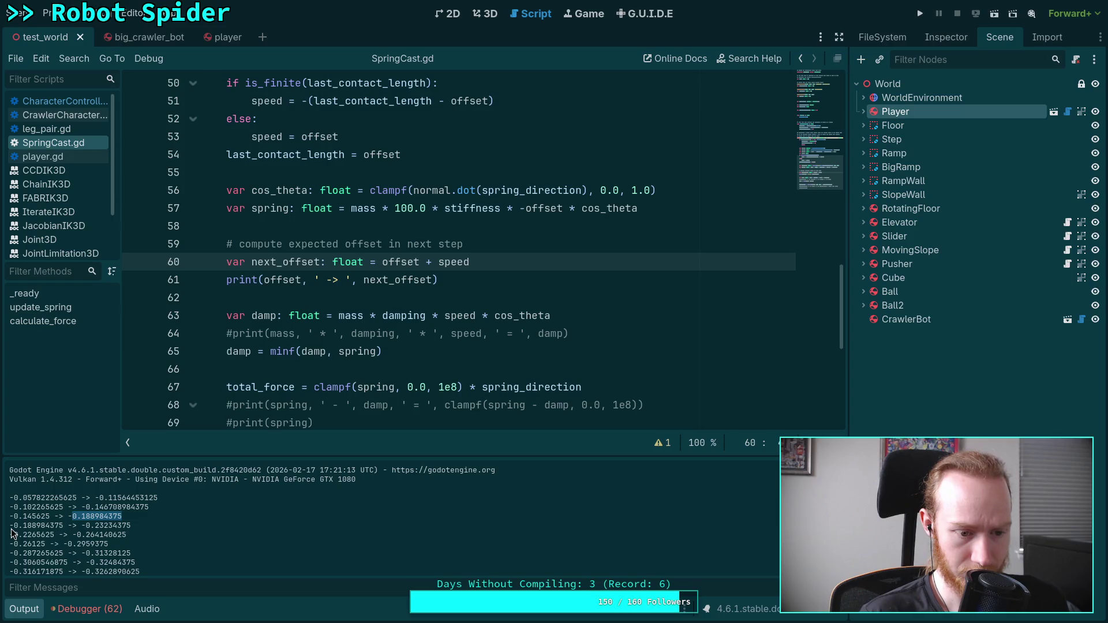
pyautogui.moveTo(12, 526); pyautogui.dragTo(64, 526)
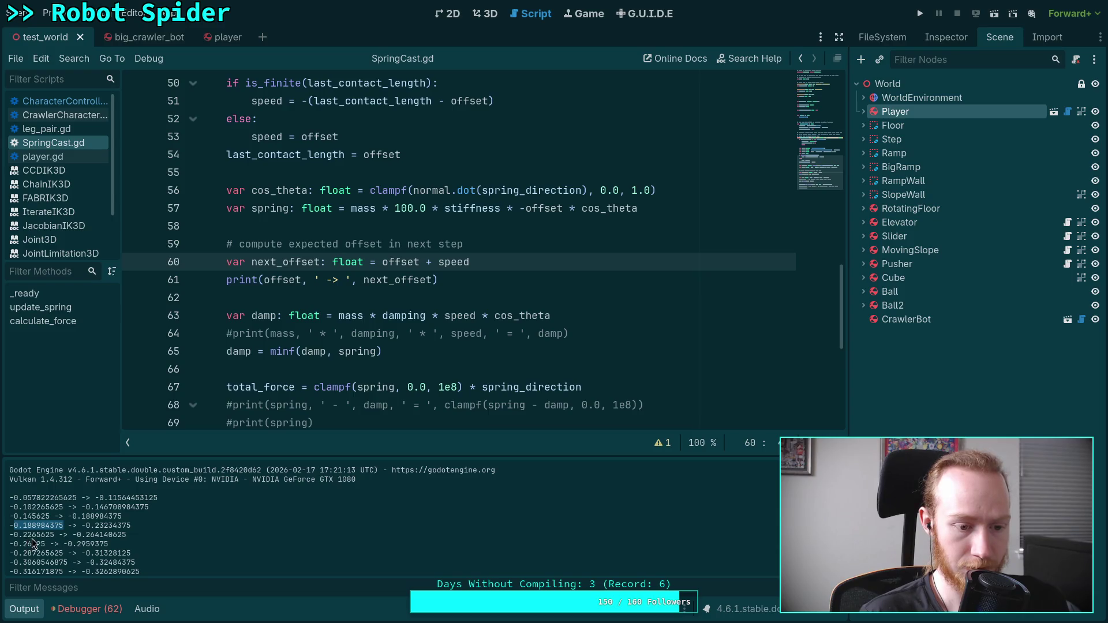
pyautogui.moveTo(30, 535); pyautogui.dragTo(41, 536)
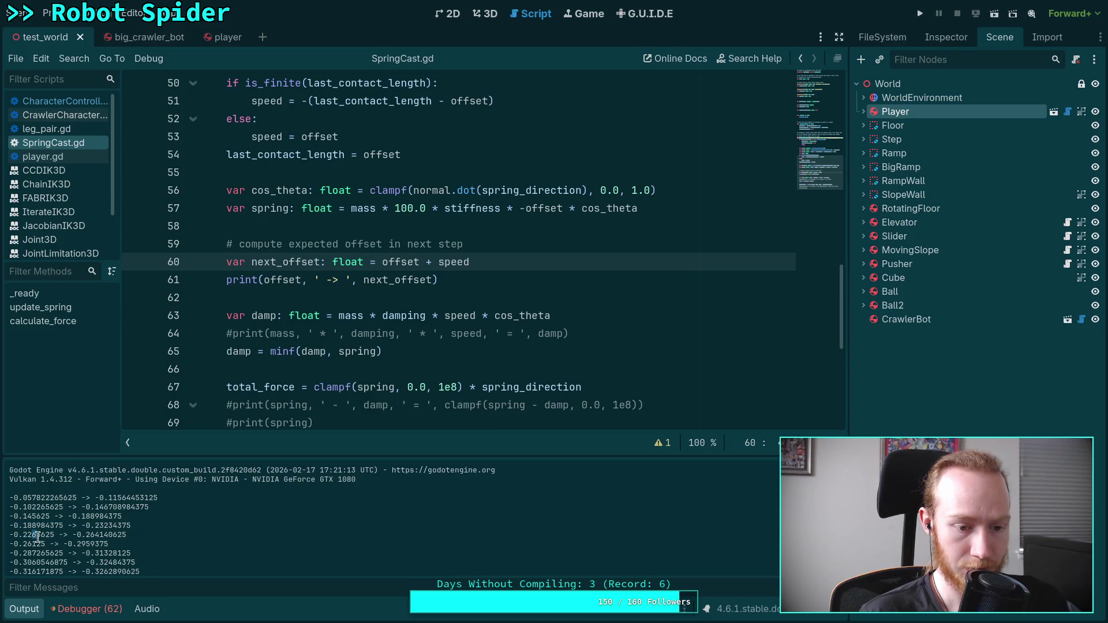
pyautogui.click(91, 541)
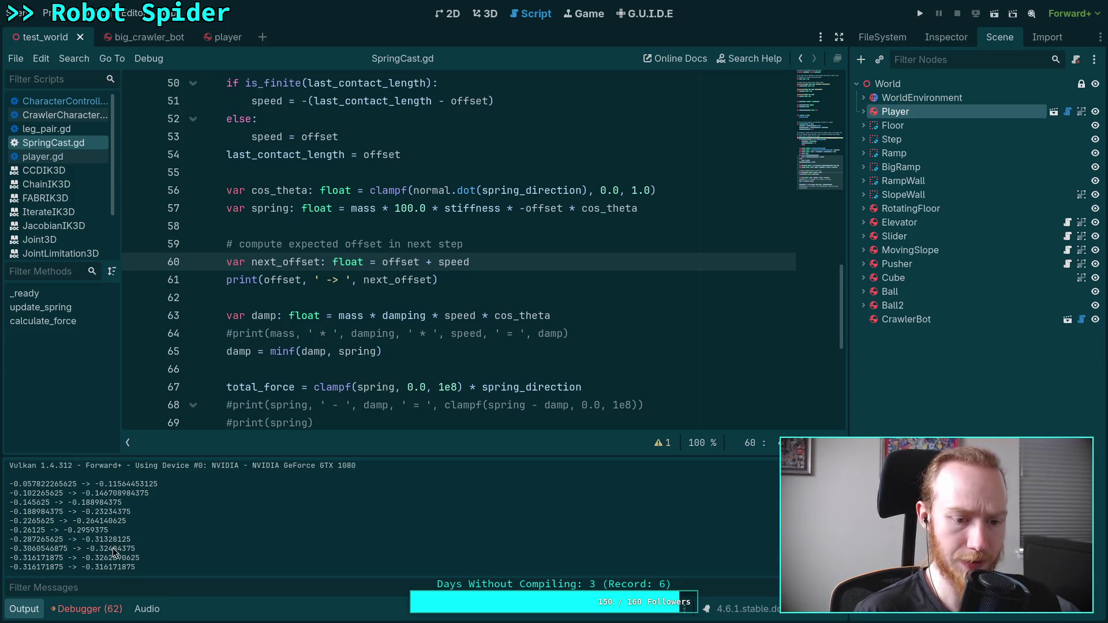
pyautogui.moveTo(19, 553); pyautogui.dragTo(128, 553)
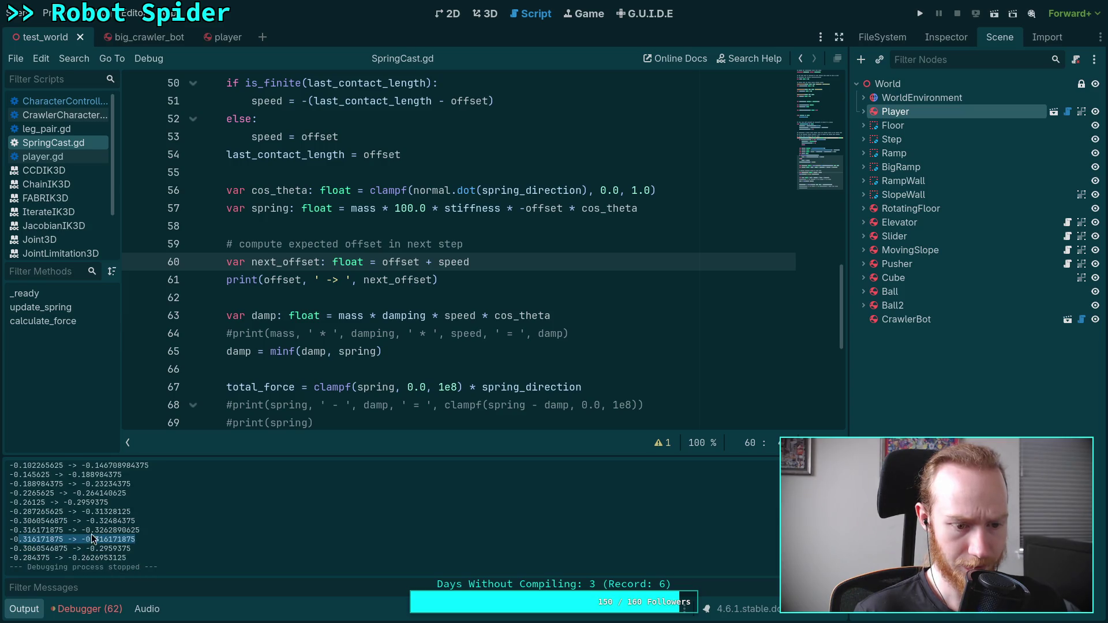
pyautogui.doubleClick(116, 529)
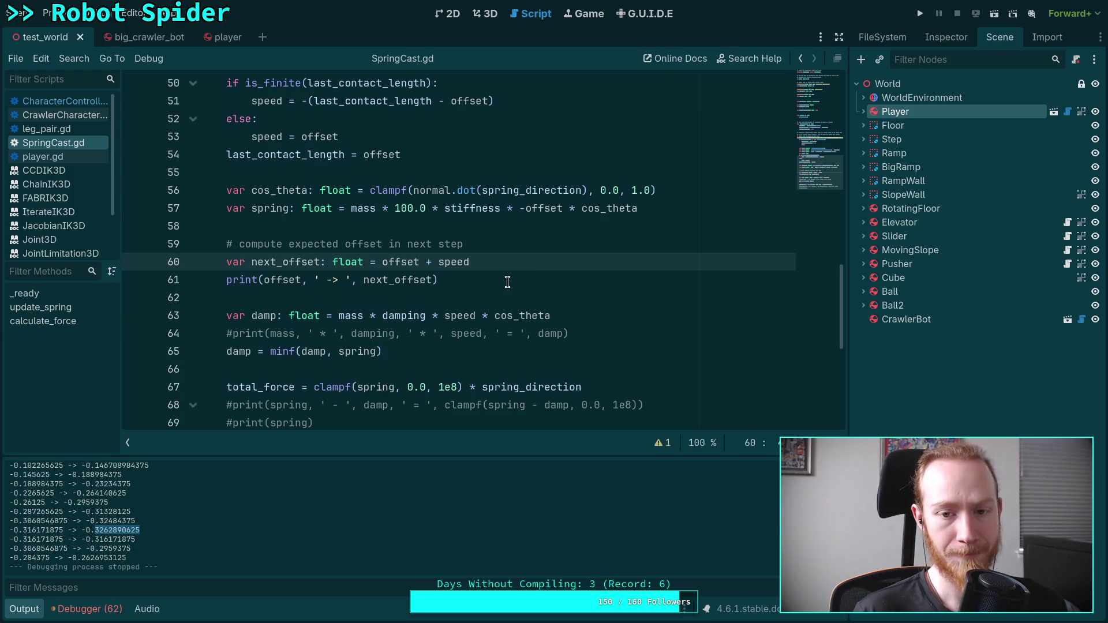
pyautogui.press('F5')
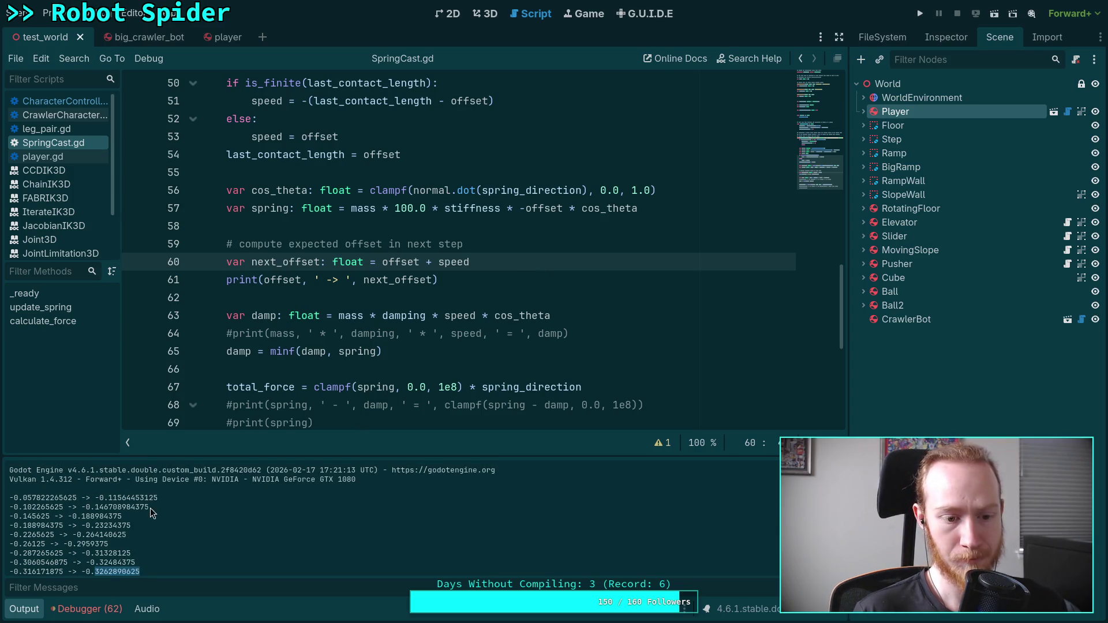
pyautogui.moveTo(110, 497); pyautogui.dragTo(180, 502)
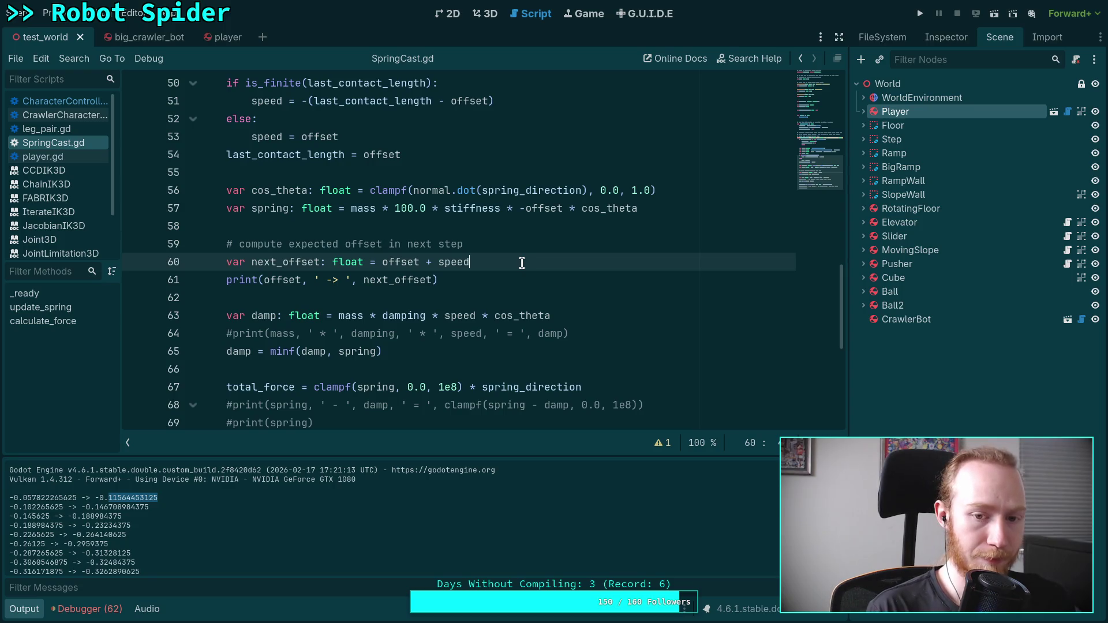
# Finish next_offset as offset + speed - (spring * step / mass), save, and run the project
pyautogui.write(' -')
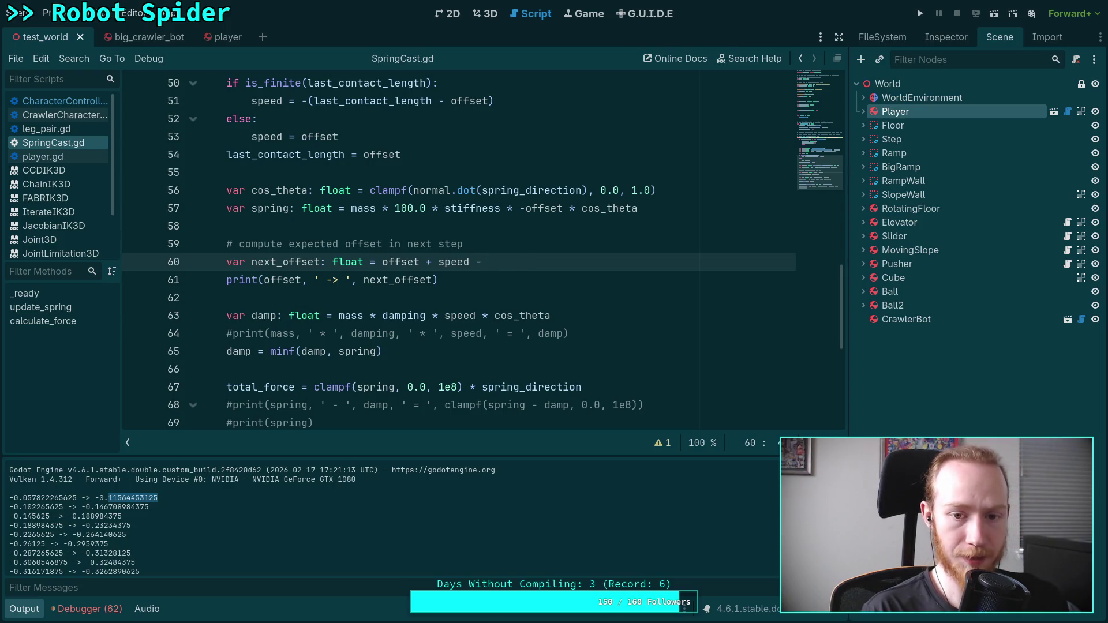
pyautogui.write(' (')
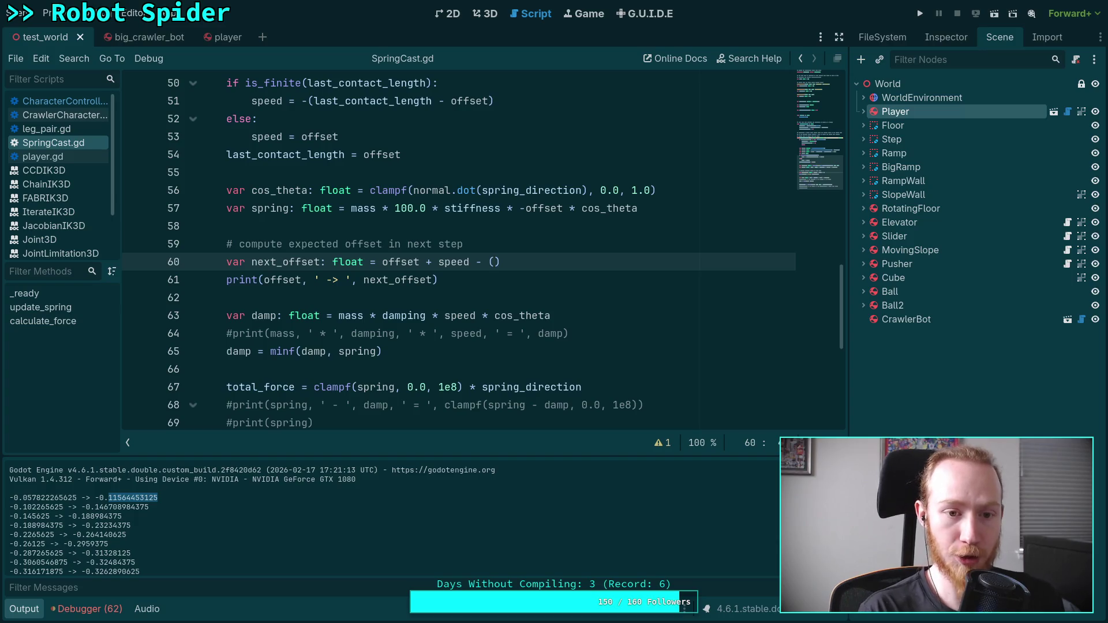
pyautogui.write('spring *')
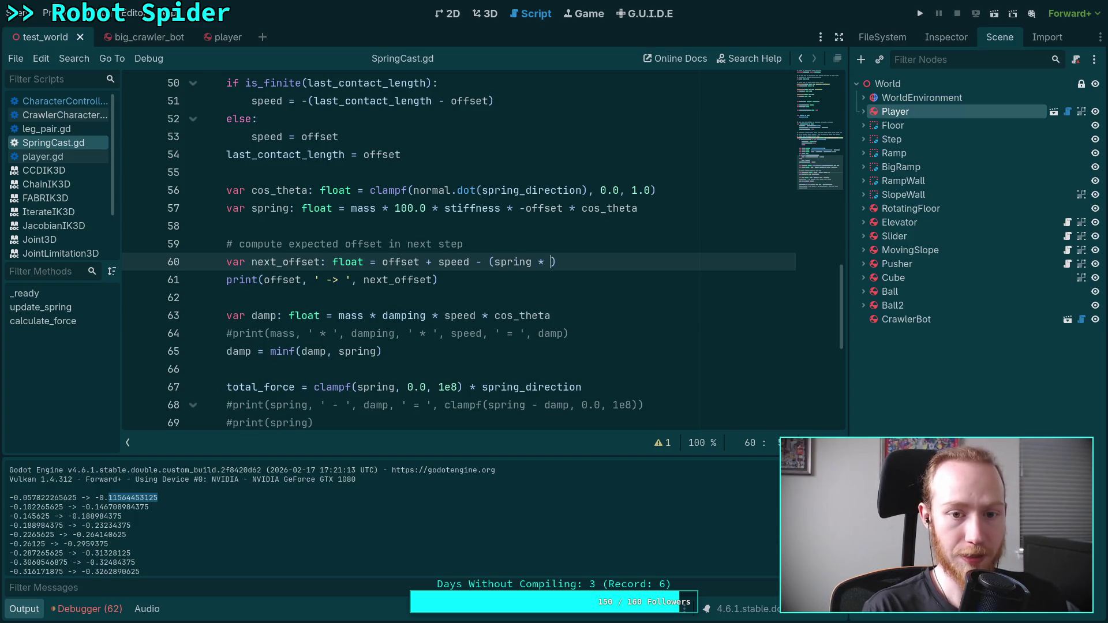
pyautogui.press('BackSpace')
pyautogui.press('BackSpace')
pyautogui.press('BackSpace')
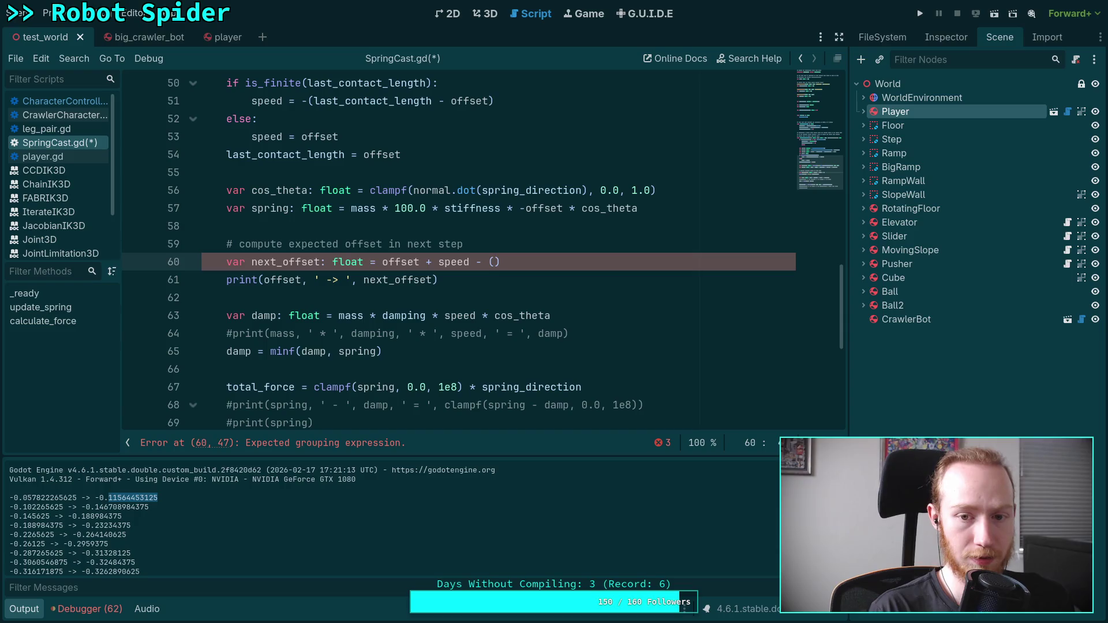
pyautogui.write('spring')
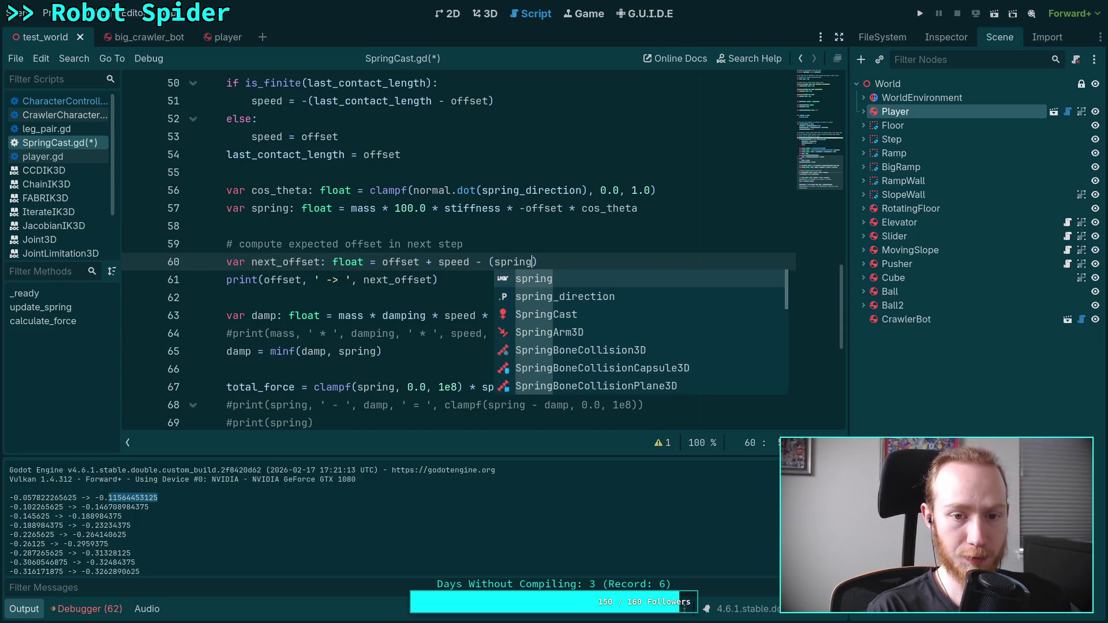
pyautogui.write('*')
pyautogui.write('* ')
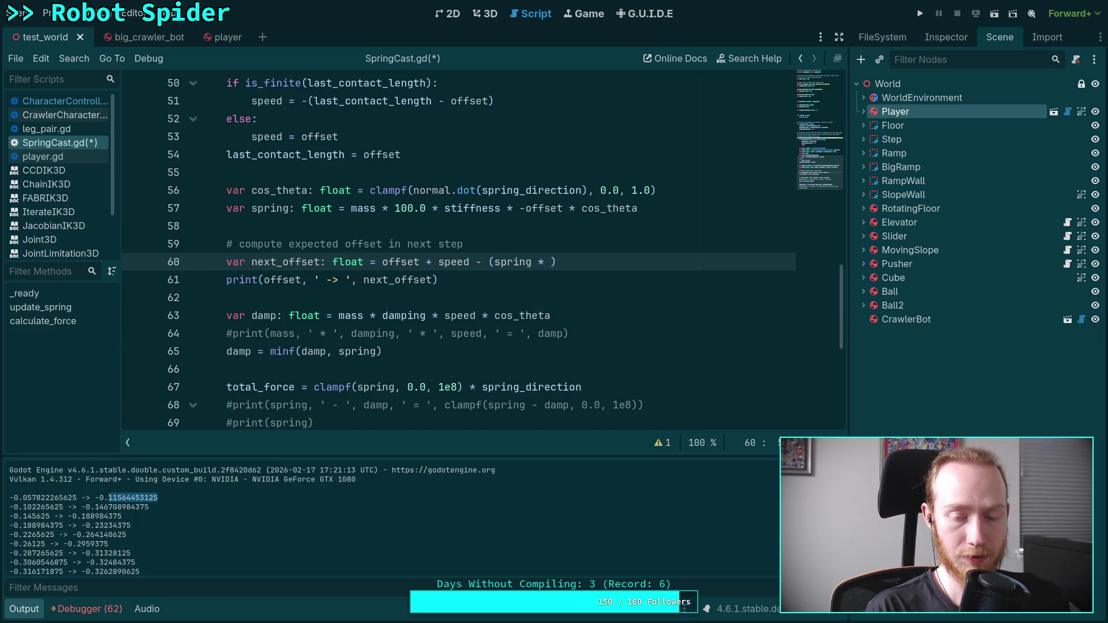
pyautogui.write('step')
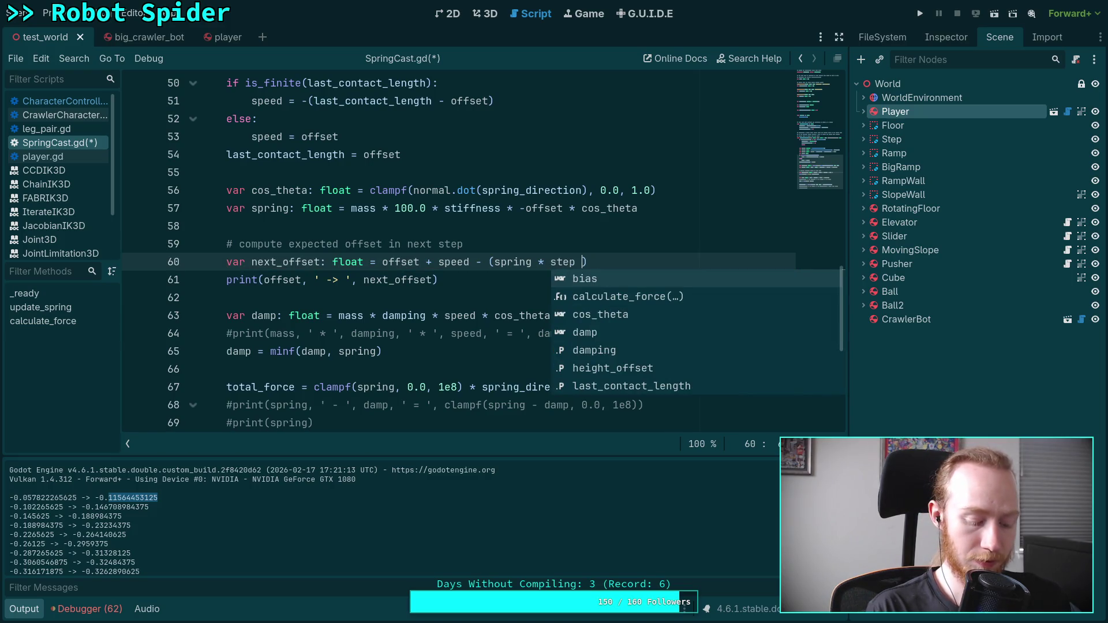
pyautogui.write(' / mas')
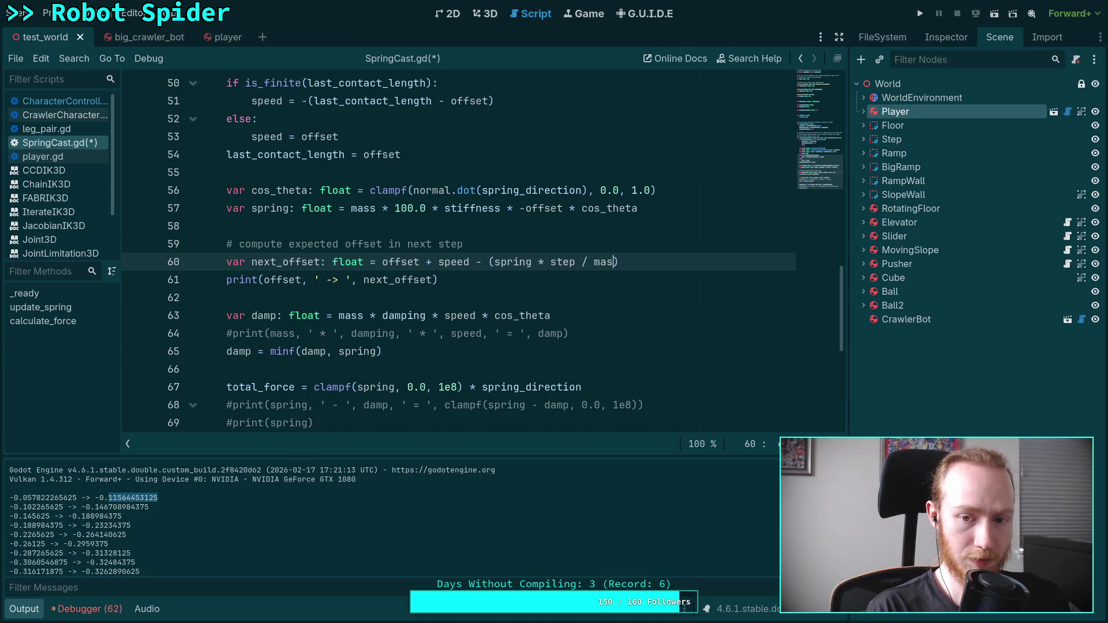
pyautogui.write('s')
pyautogui.hotkey('ctrl', 's')
pyautogui.press('F5')
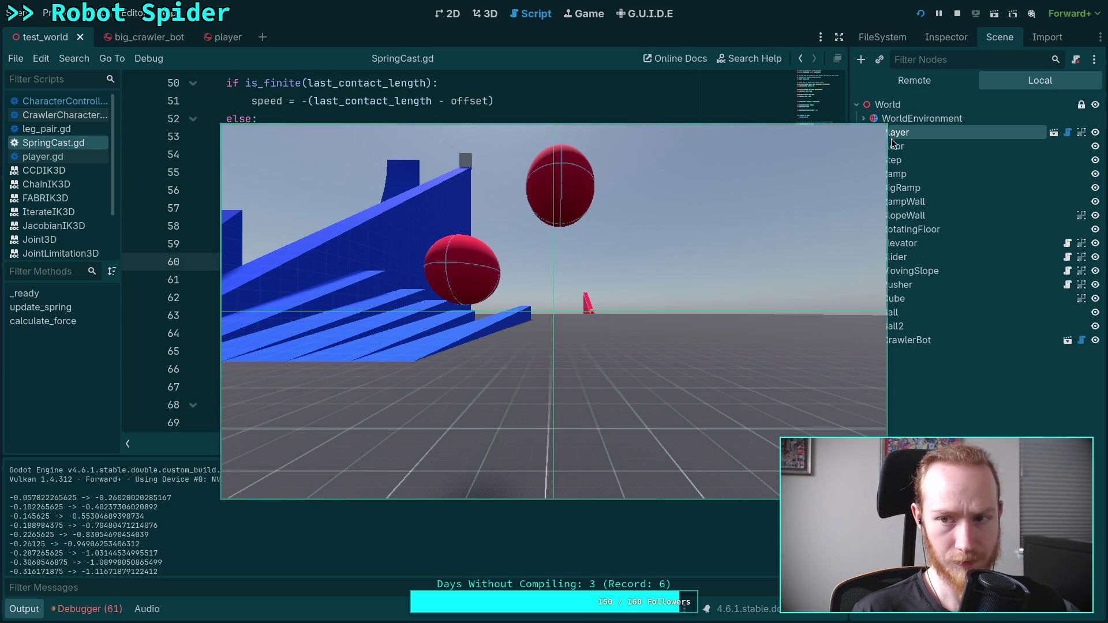
# Stop the game, which logged predictions ending -0.316171875 -> -1.11671879122412, and return to the speed lines
pyautogui.click(957, 14)
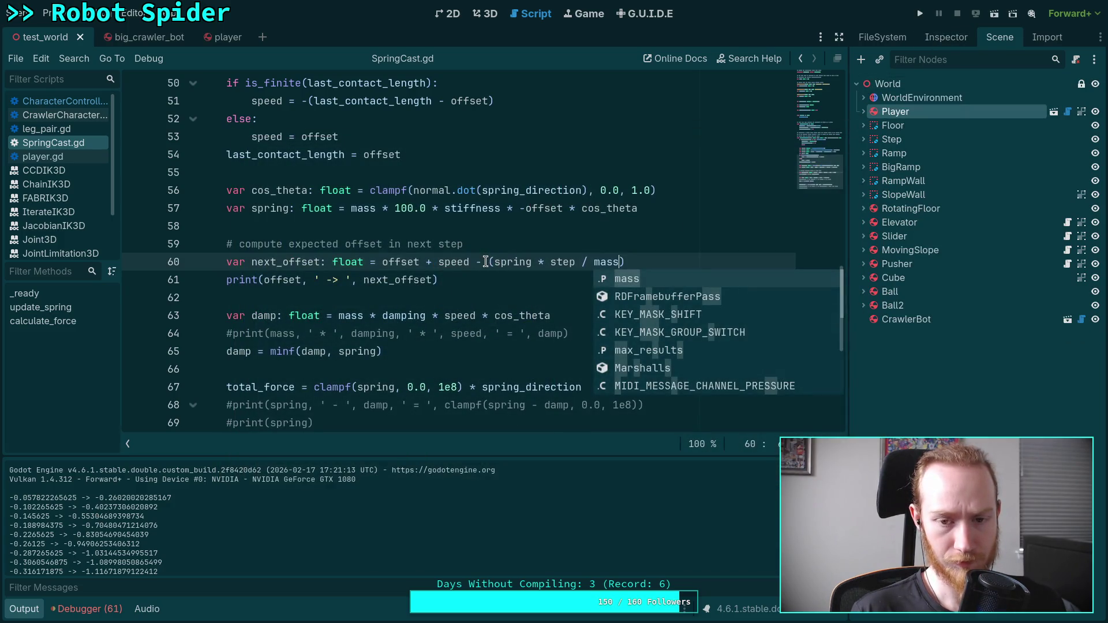
pyautogui.moveTo(483, 262); pyautogui.dragTo(476, 262)
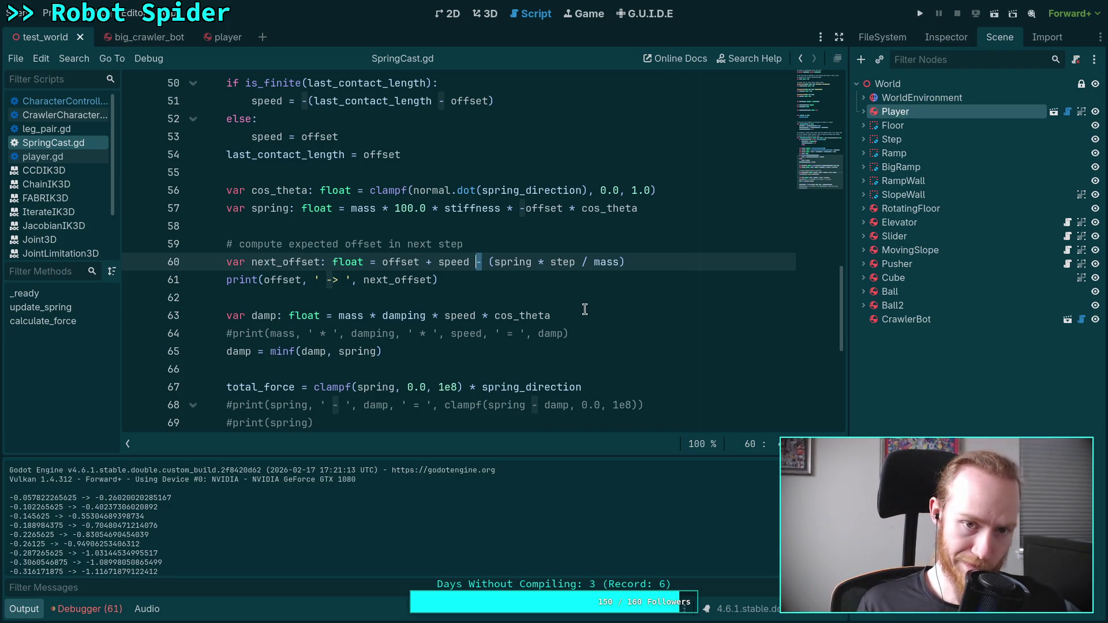
pyautogui.click(301, 136)
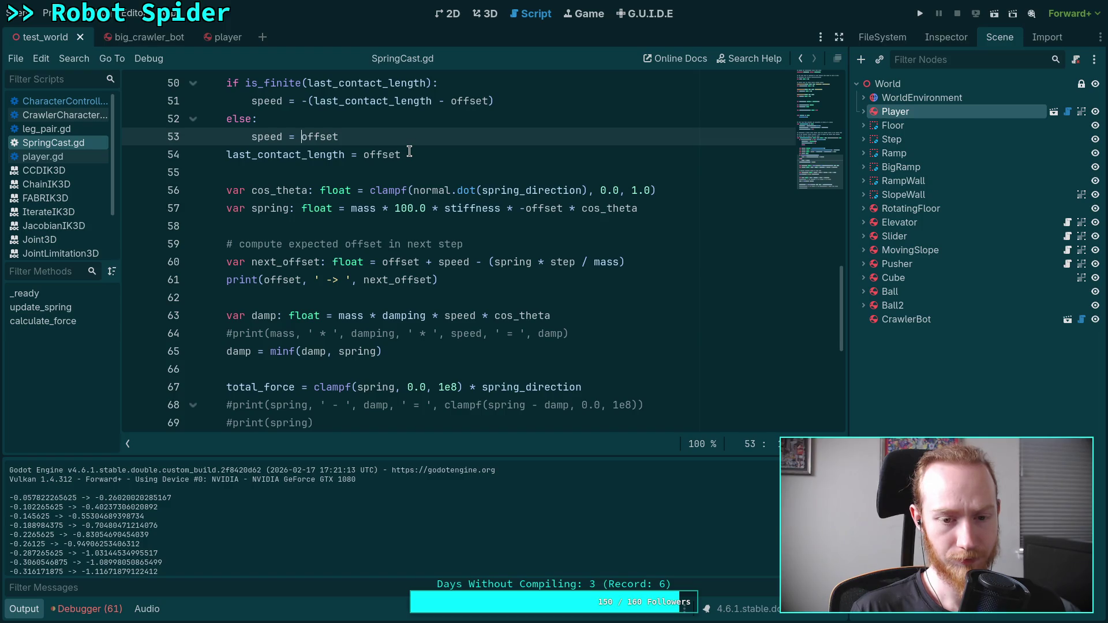
pyautogui.scroll(1, 409, 151)
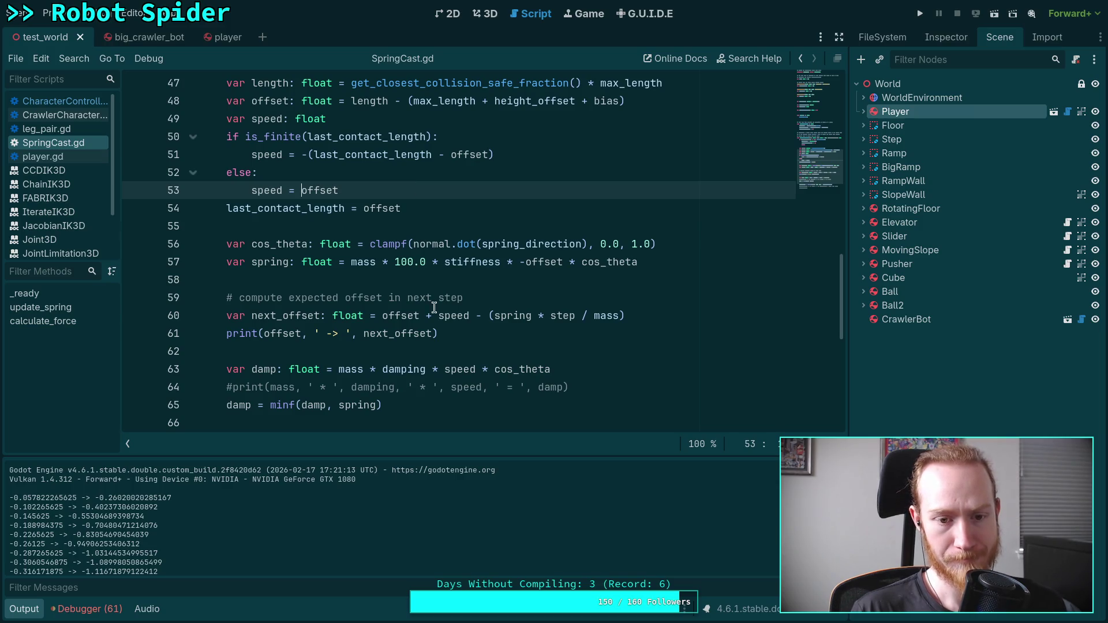
# Print speed instead of offset beside the predicted next offset, then run and stop the game
pyautogui.doubleClick(267, 333)
pyautogui.write('speed')
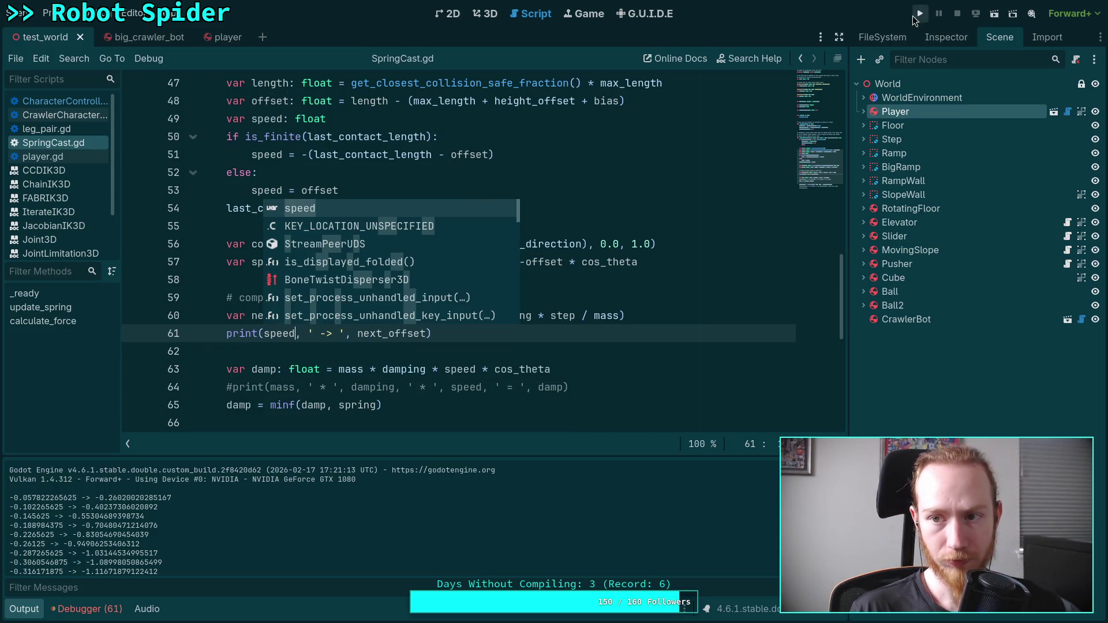
pyautogui.click(918, 14)
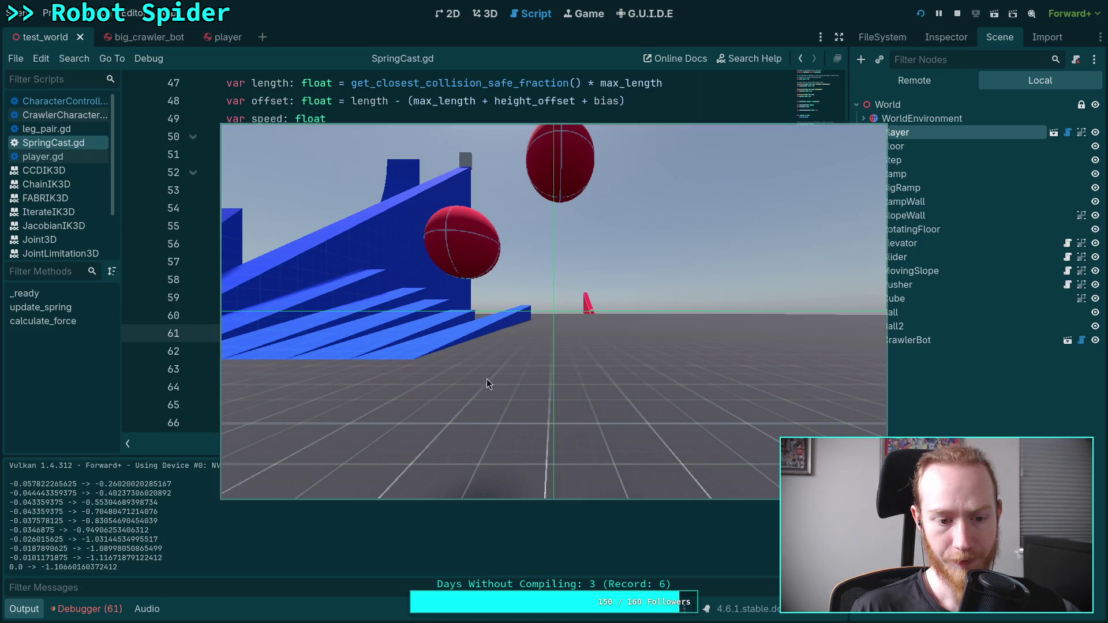
pyautogui.click(957, 13)
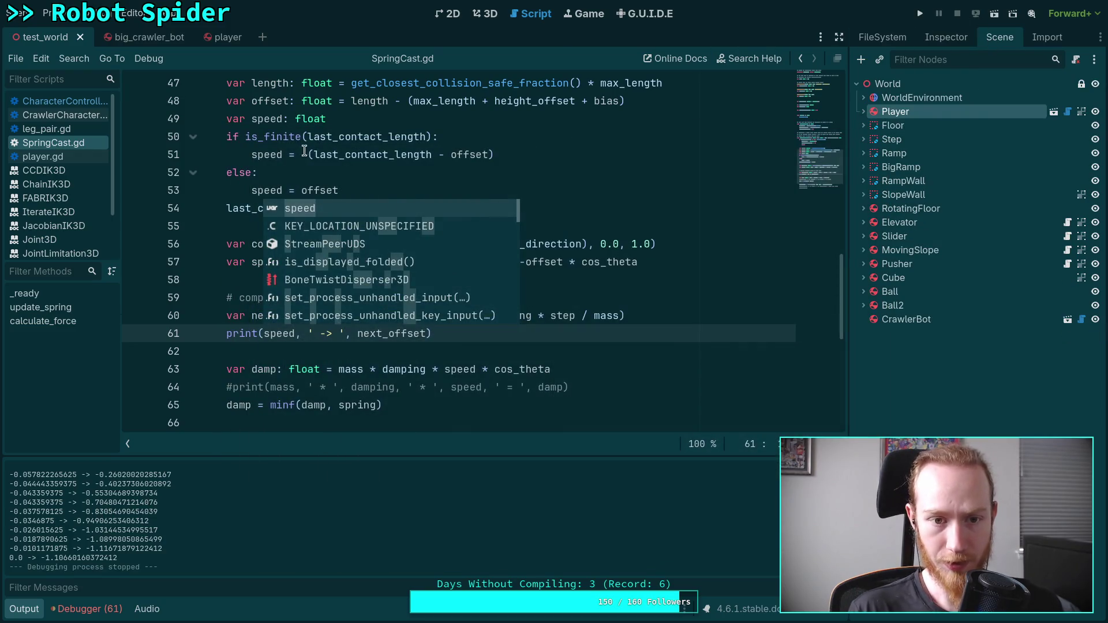
# Go to the speed formulas on lines 51 and 53, caret before offset on line 53
pyautogui.click(309, 154)
pyautogui.scroll(1, 217, 511)
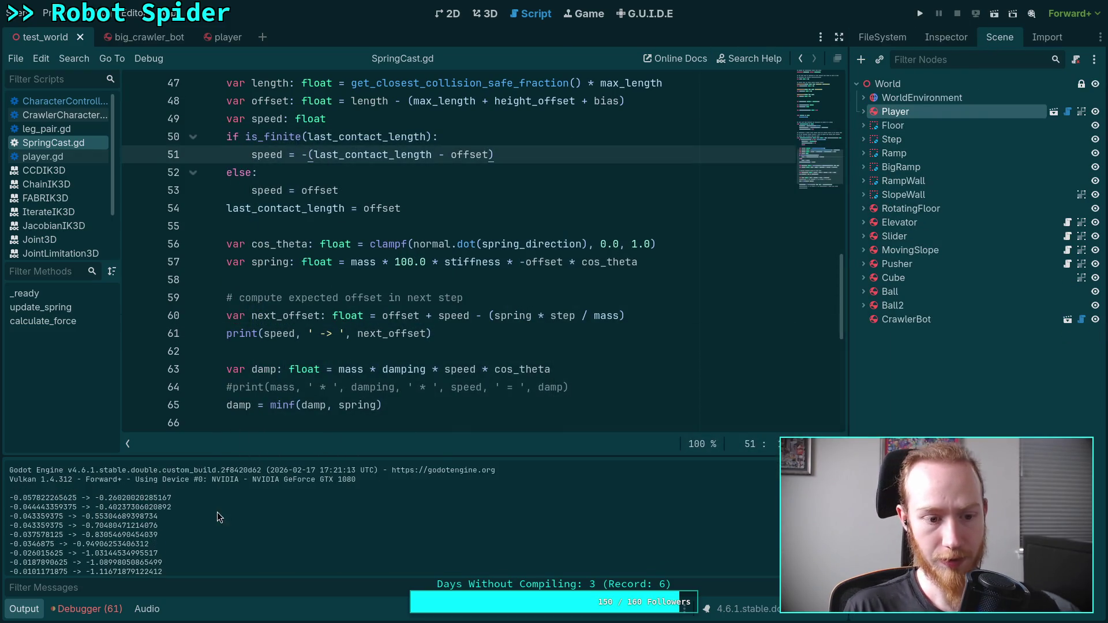
pyautogui.click(301, 190)
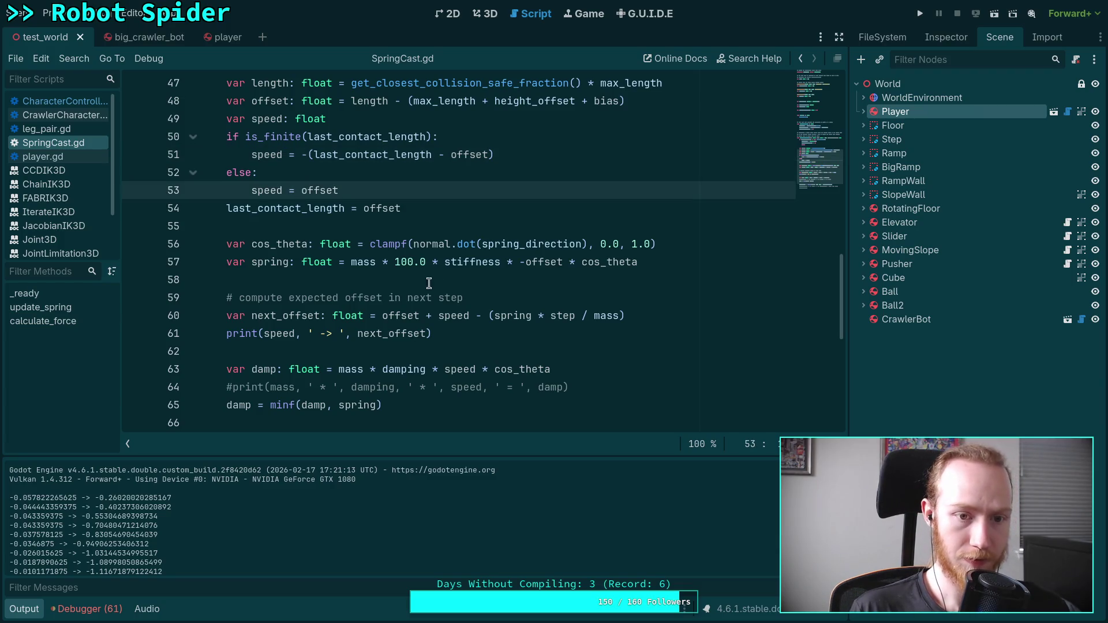
# Negate offset on line 53, remove the '-(' and ')' wrapper on line 51, and run the game
pyautogui.write('-')
pyautogui.click(315, 155)
pyautogui.press('BackSpace')
pyautogui.press('BackSpace')
pyautogui.click(500, 154)
pyautogui.press('BackSpace')
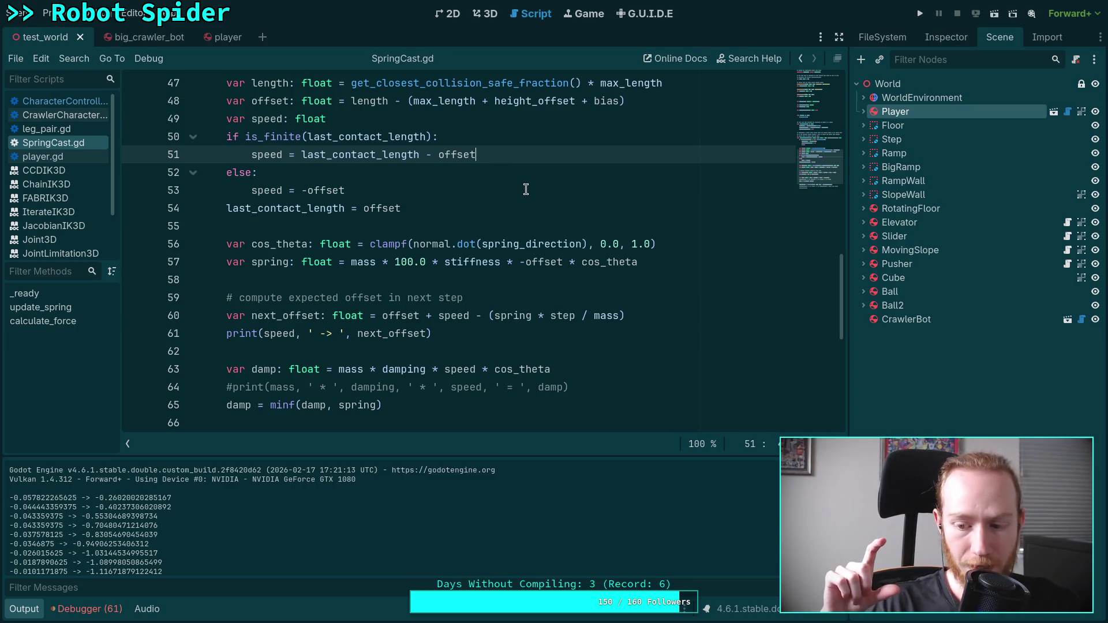
pyautogui.press('F5')
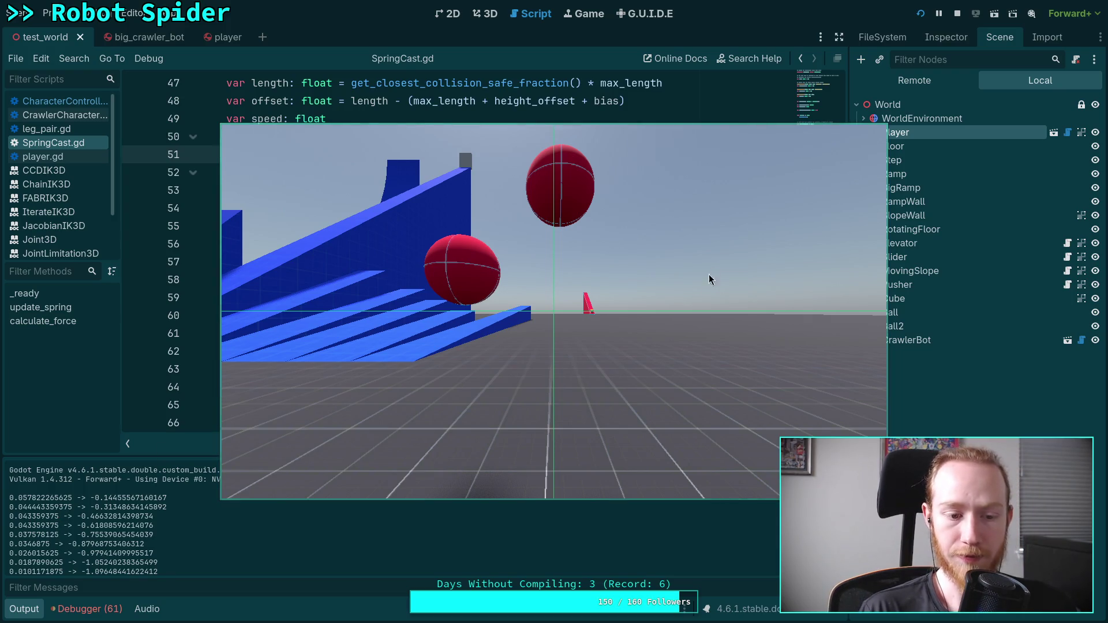
# Stop the game and scroll through the Output log's speed -> next offset pairs, including negative speeds
pyautogui.click(957, 13)
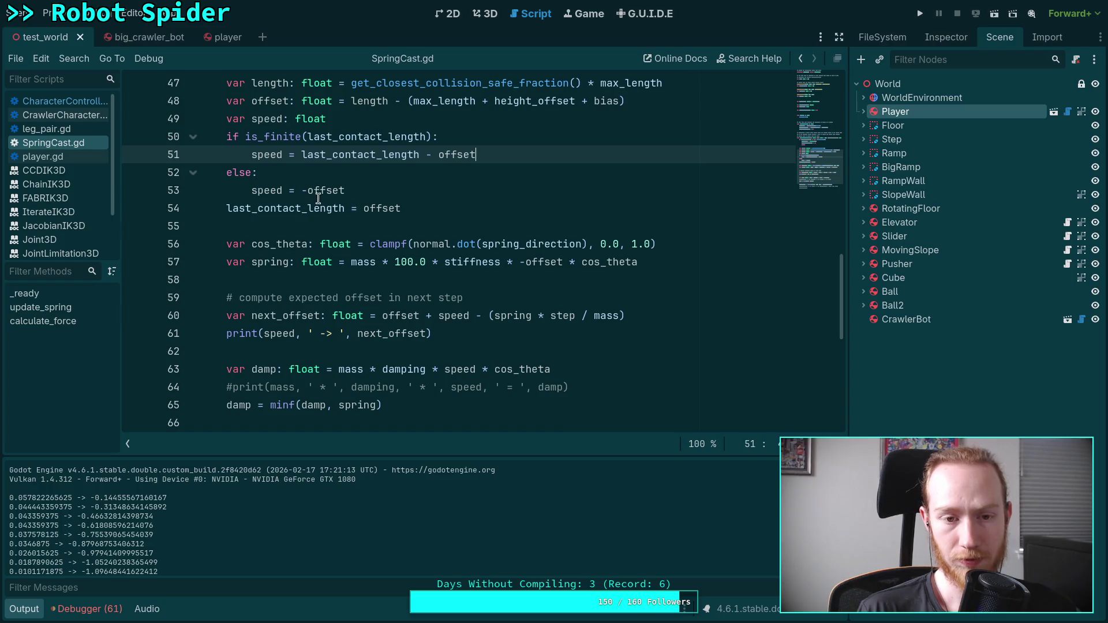
pyautogui.click(306, 184)
pyautogui.click(301, 154)
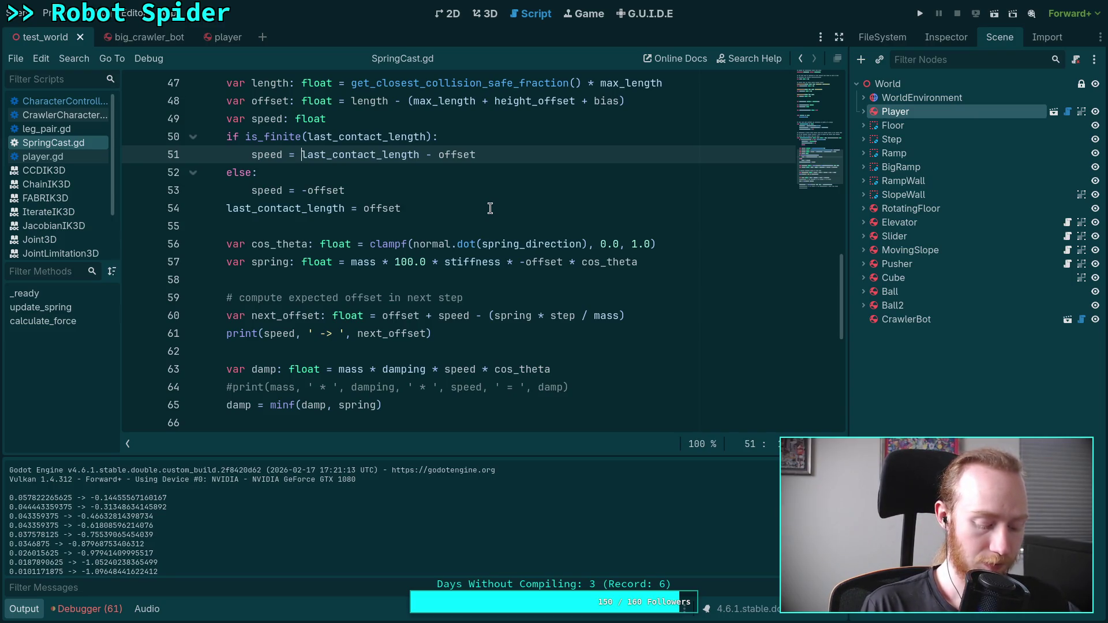
pyautogui.scroll(1, 490, 209)
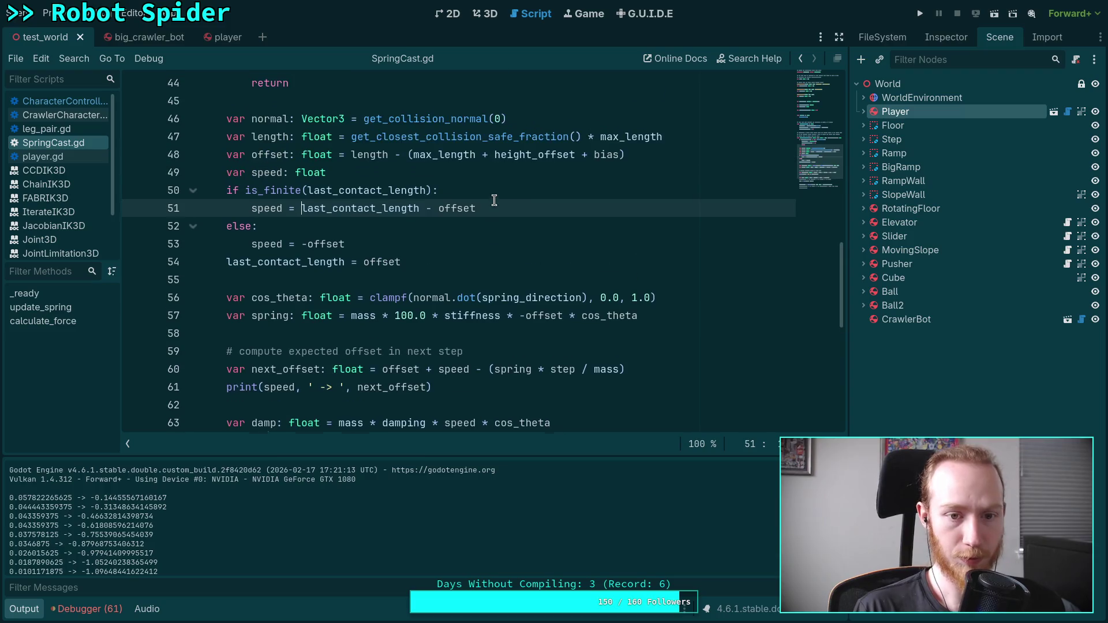
pyautogui.scroll(1, 489, 278)
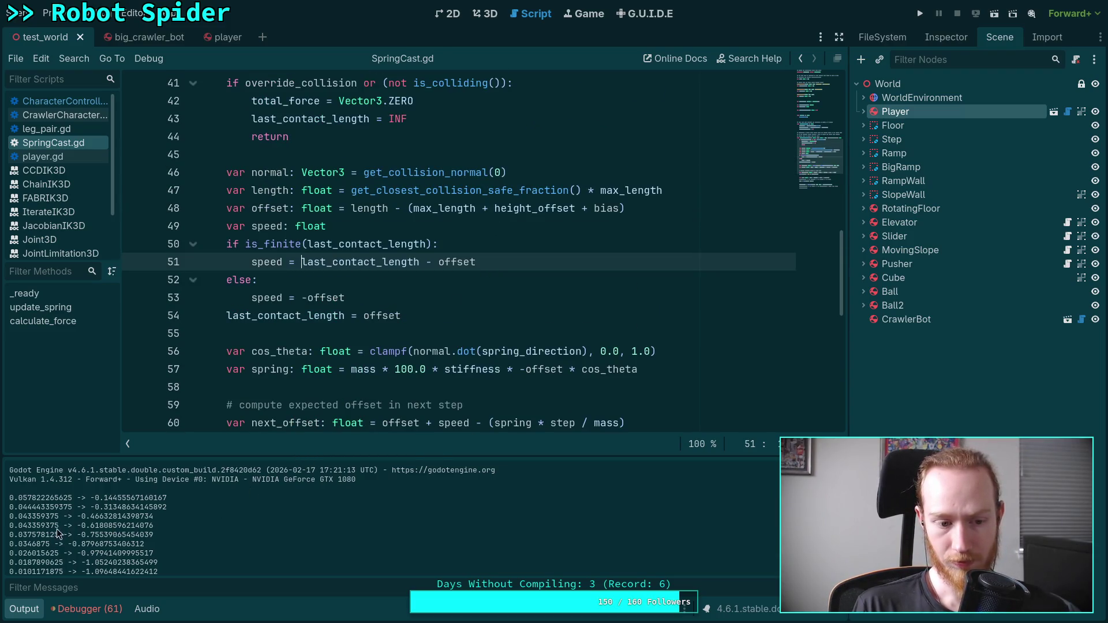
pyautogui.scroll(-1, 49, 531)
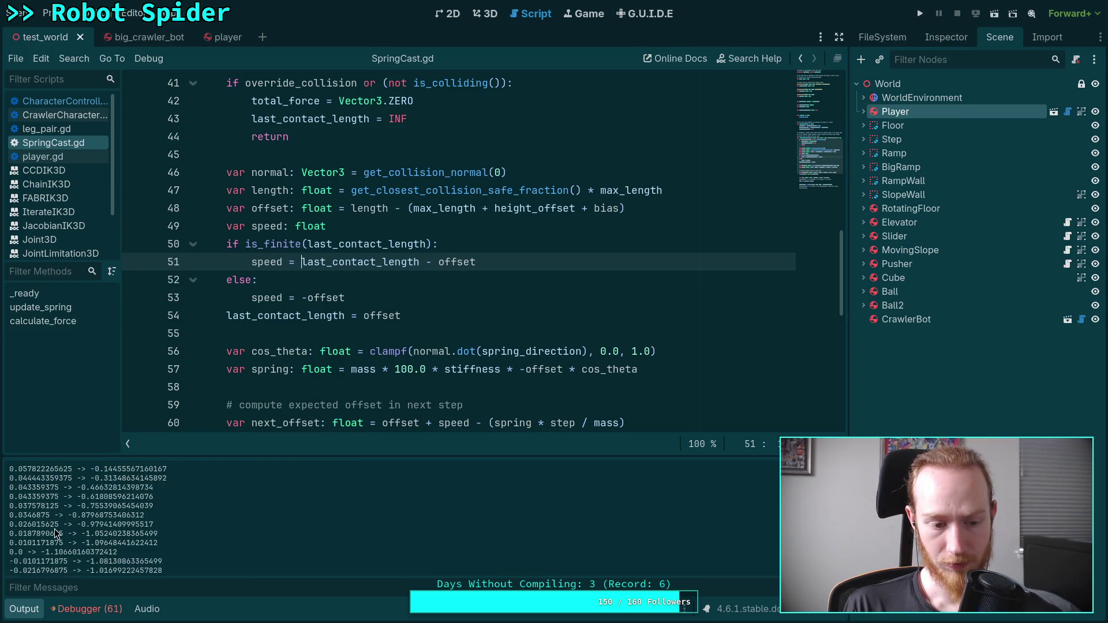
pyautogui.scroll(1, 54, 530)
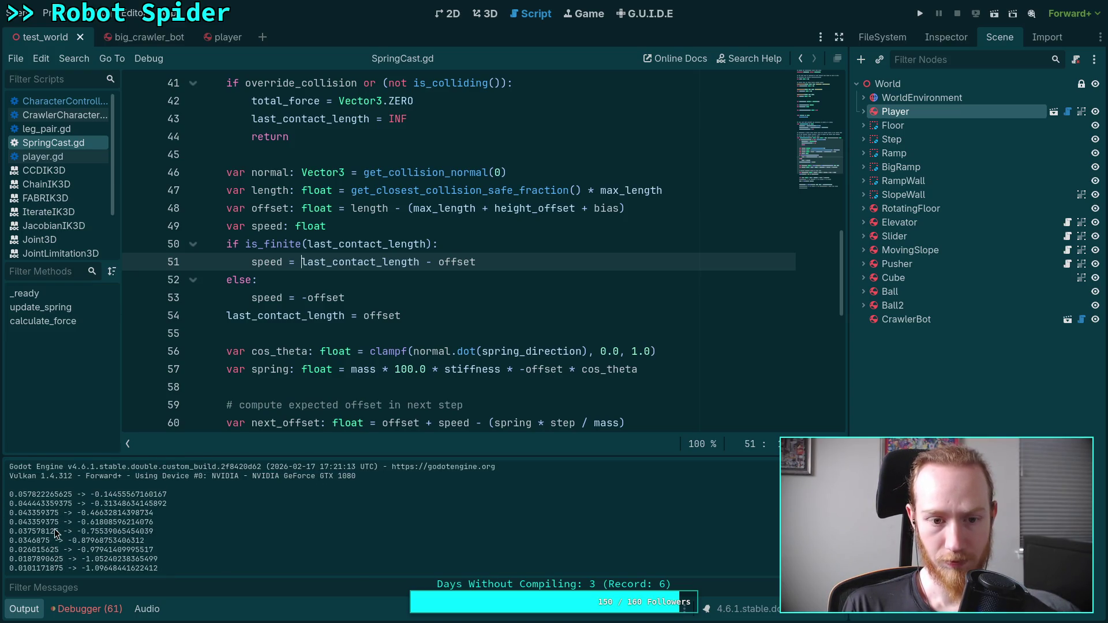
# Delete the minus before offset on line 53 and remove 'last_contact_length - ' on line 51
pyautogui.click(307, 298)
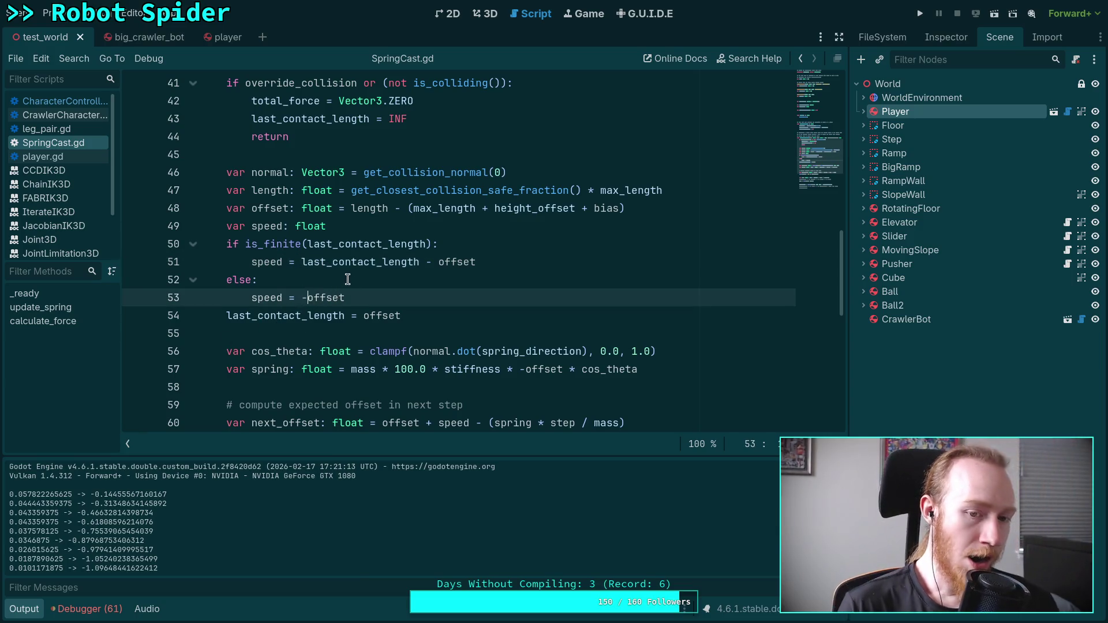
pyautogui.press('BackSpace')
pyautogui.press('Up')
pyautogui.press('Up')
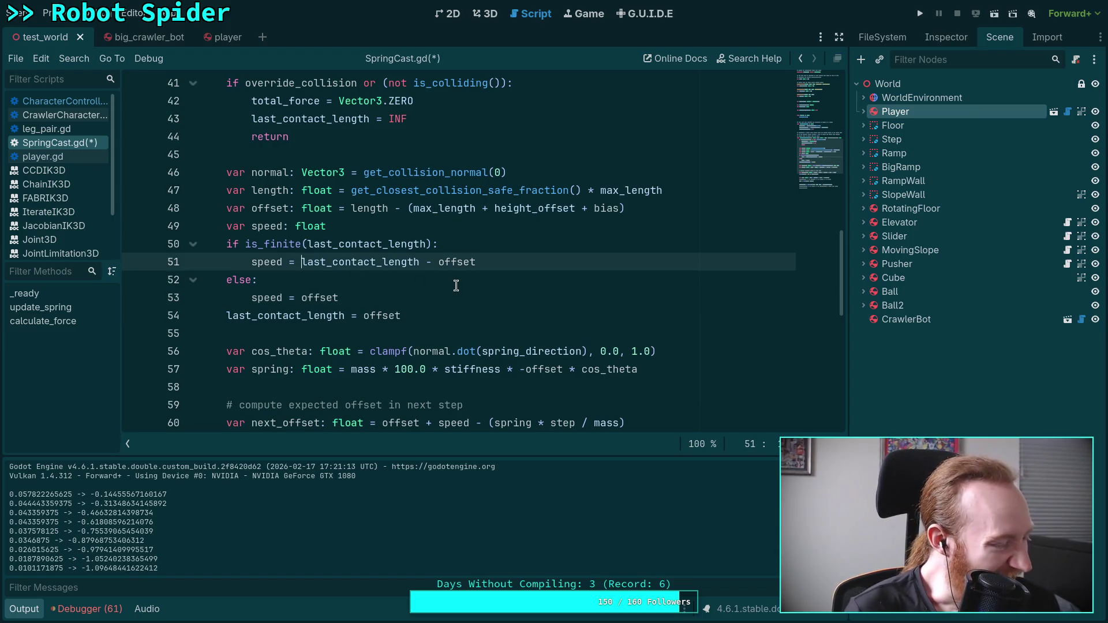
pyautogui.moveTo(501, 354)
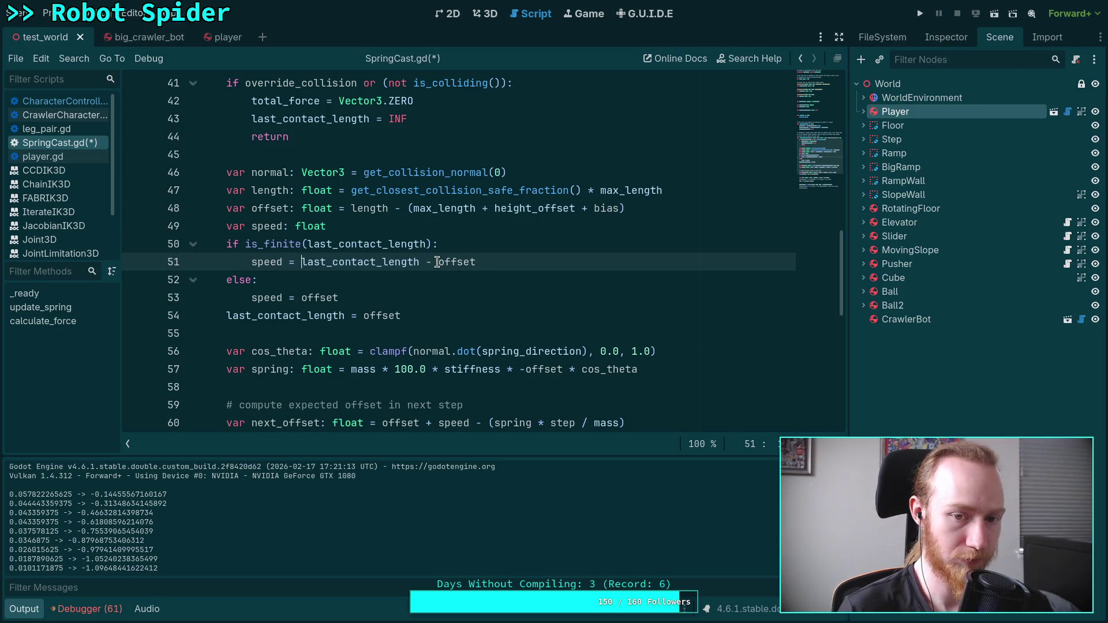
pyautogui.moveTo(439, 262); pyautogui.dragTo(301, 262)
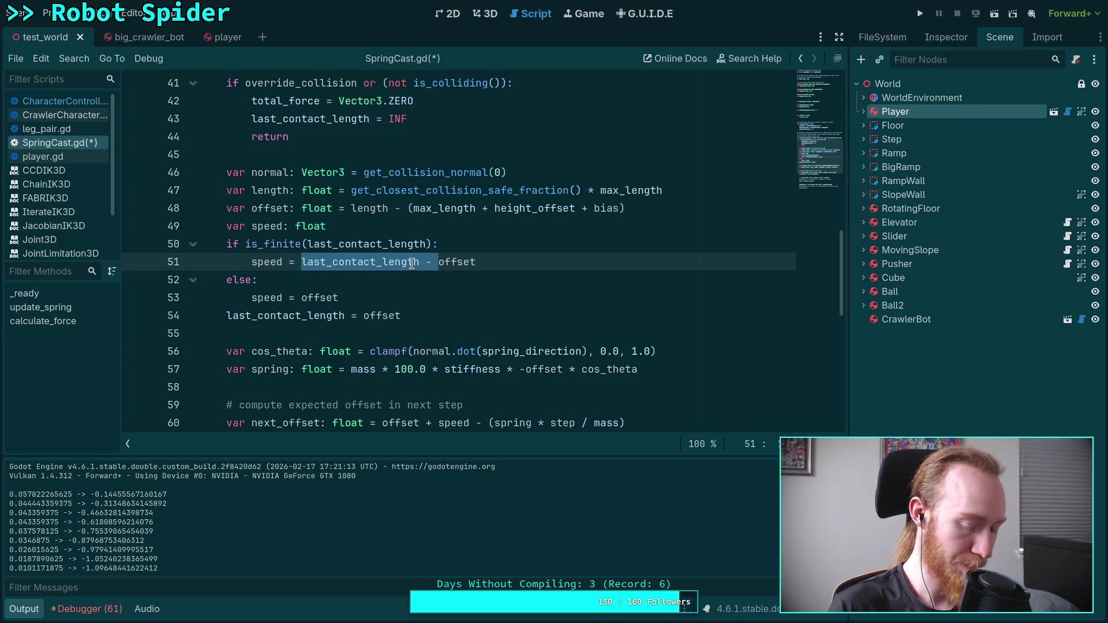
pyautogui.press('BackSpace')
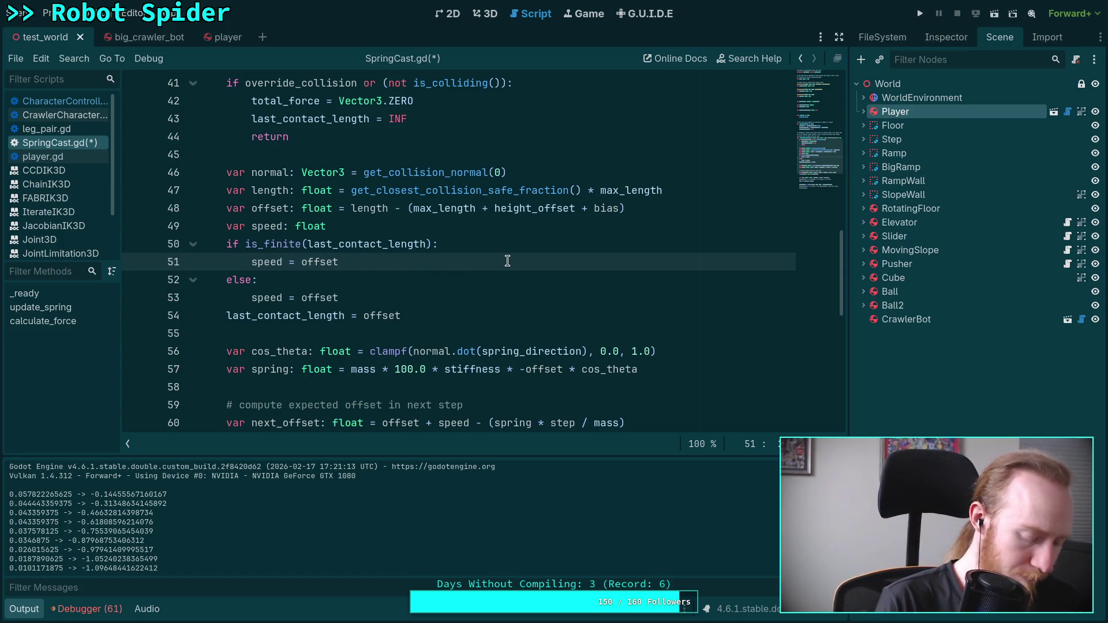
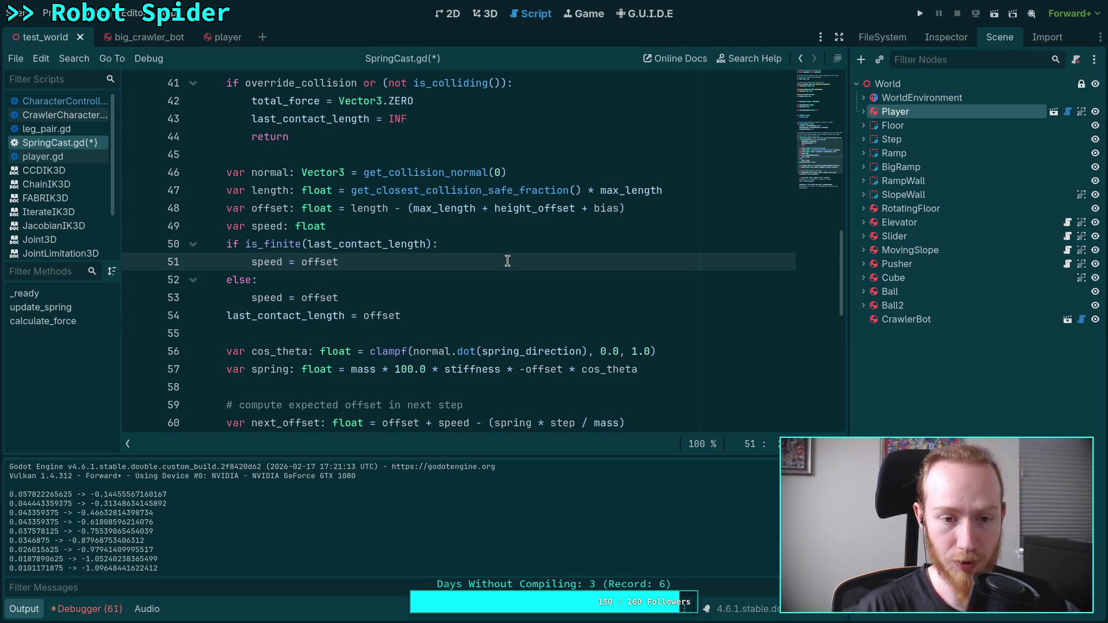
# Append ' - last_contact_length' to line 51 and save SpringCast.gd
pyautogui.write(' - last')
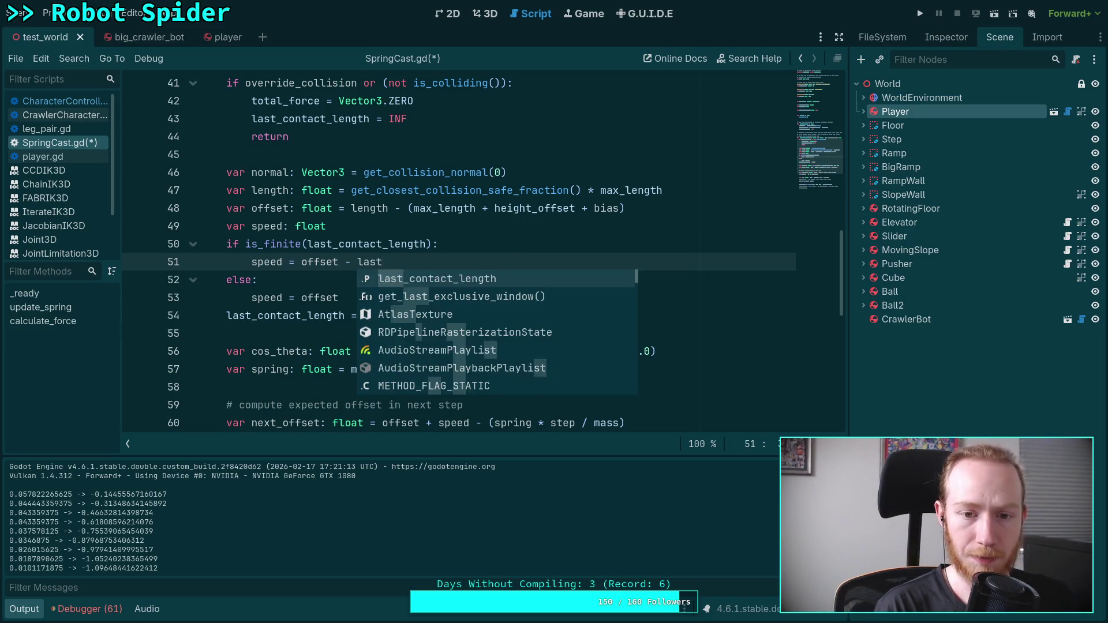
pyautogui.press('Return')
pyautogui.hotkey('ctrl', 's')
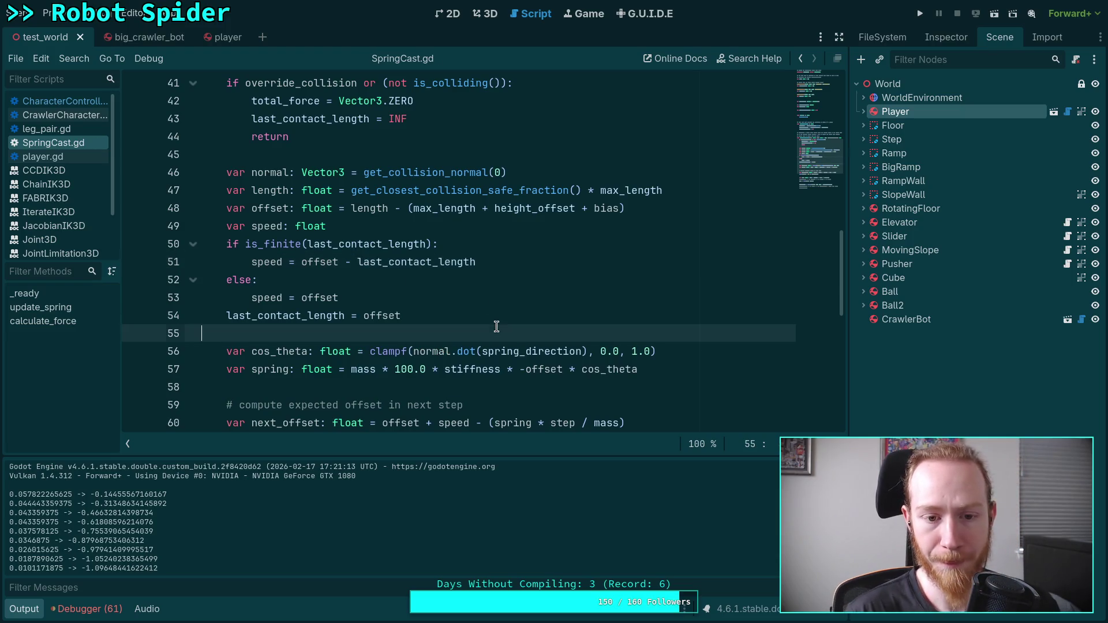
# Test-run the game to check the speed change, then stop it
pyautogui.click(497, 329)
pyautogui.click(918, 16)
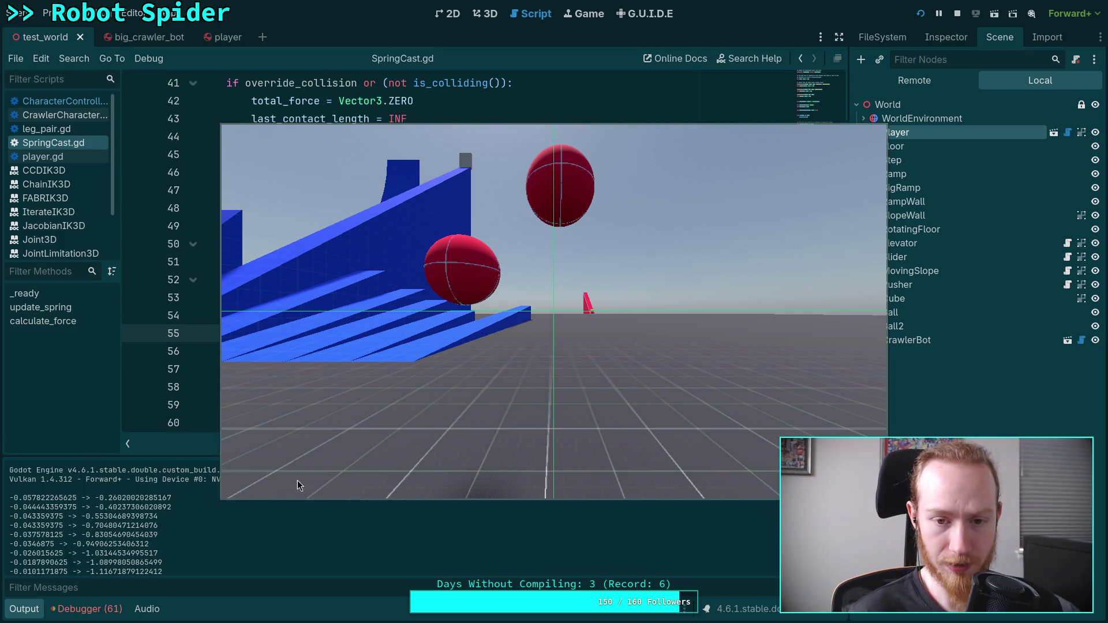
pyautogui.press('Escape')
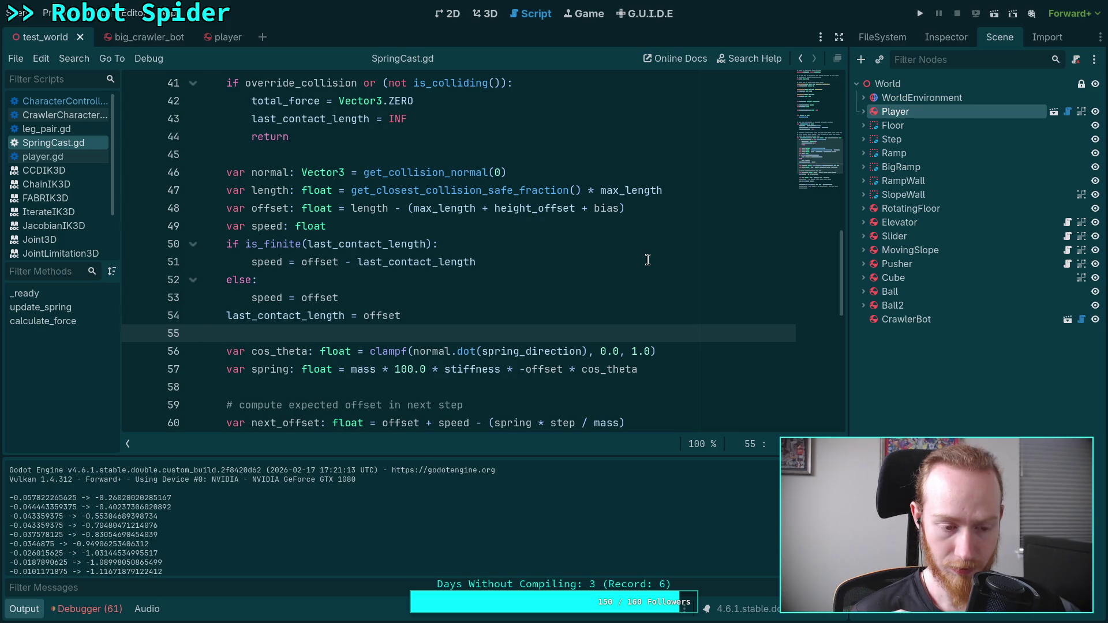
pyautogui.doubleClick(304, 298)
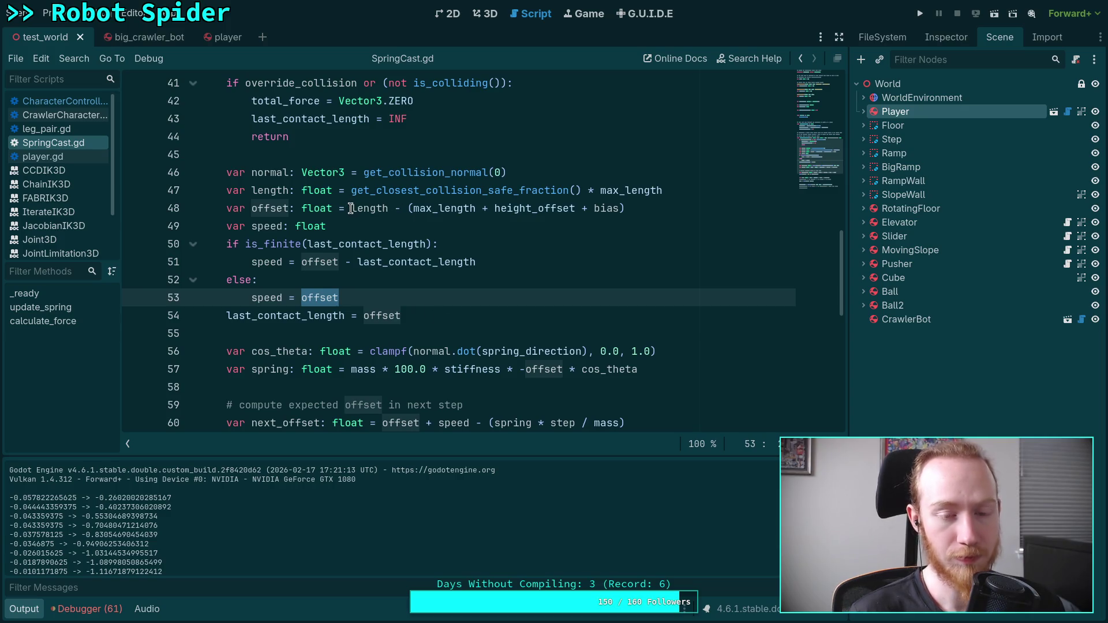
pyautogui.moveTo(352, 208); pyautogui.dragTo(407, 208)
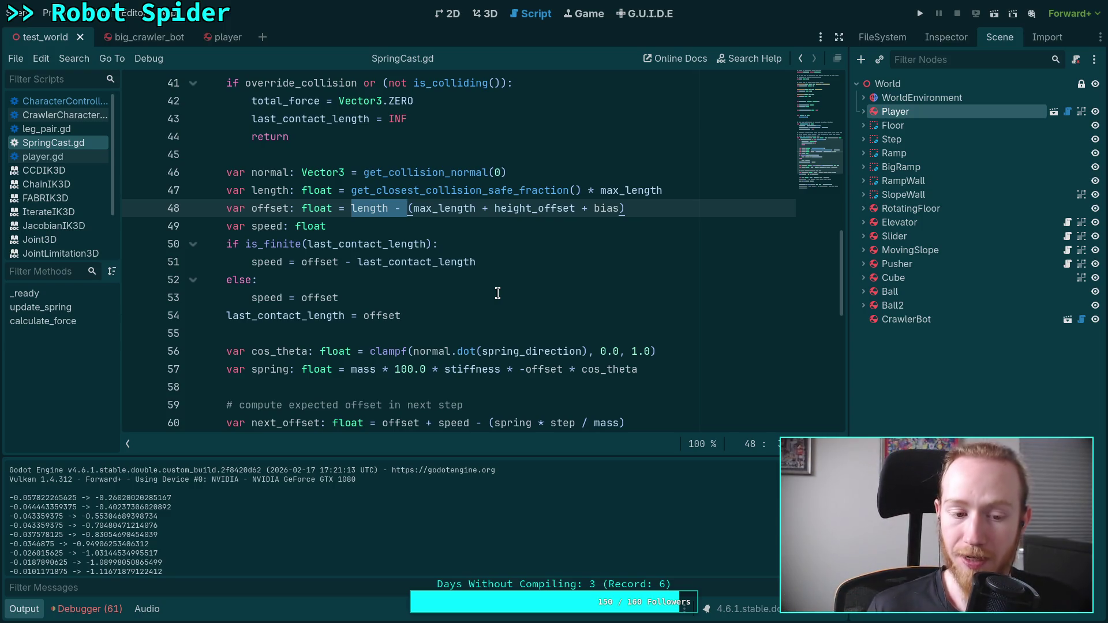
pyautogui.click(433, 301)
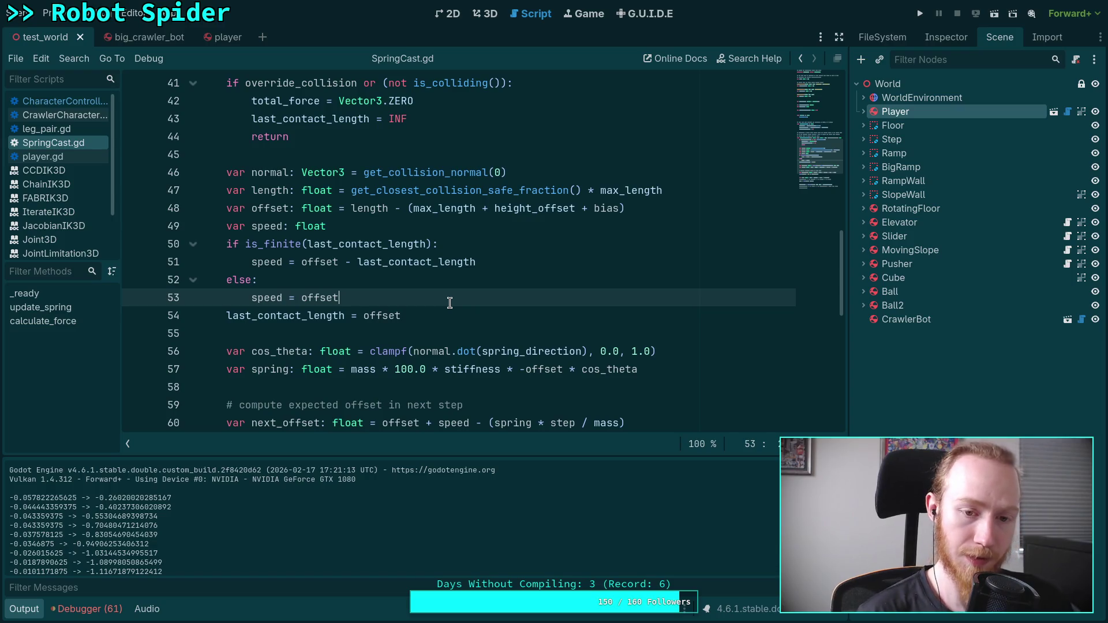
pyautogui.scroll(-1, 449, 302)
pyautogui.scroll(-1, 199, 536)
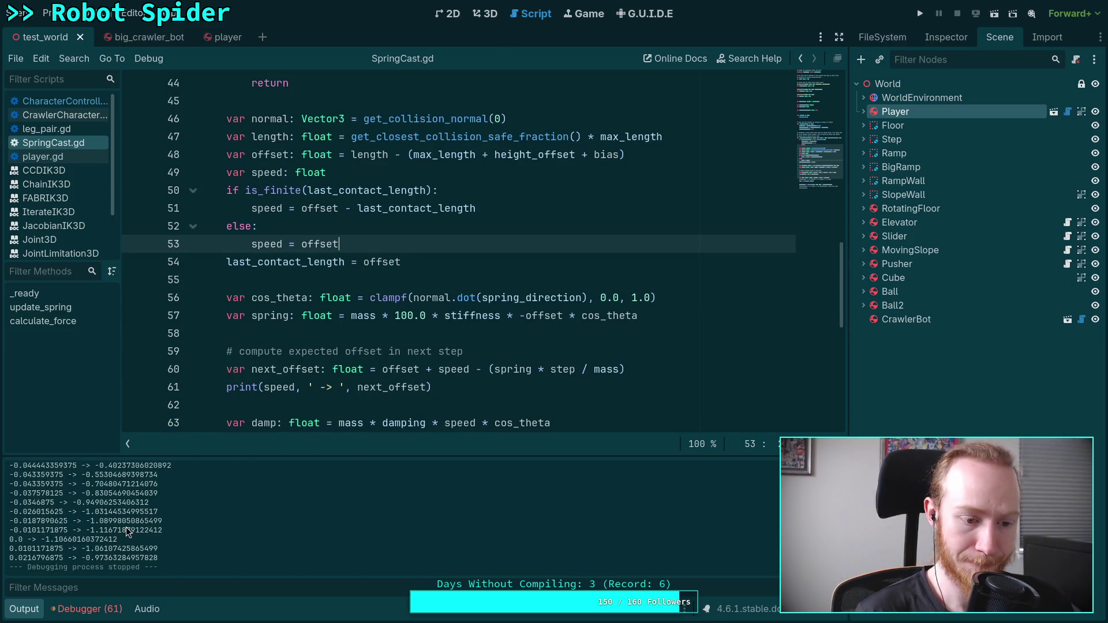
pyautogui.moveTo(38, 559); pyautogui.dragTo(64, 558)
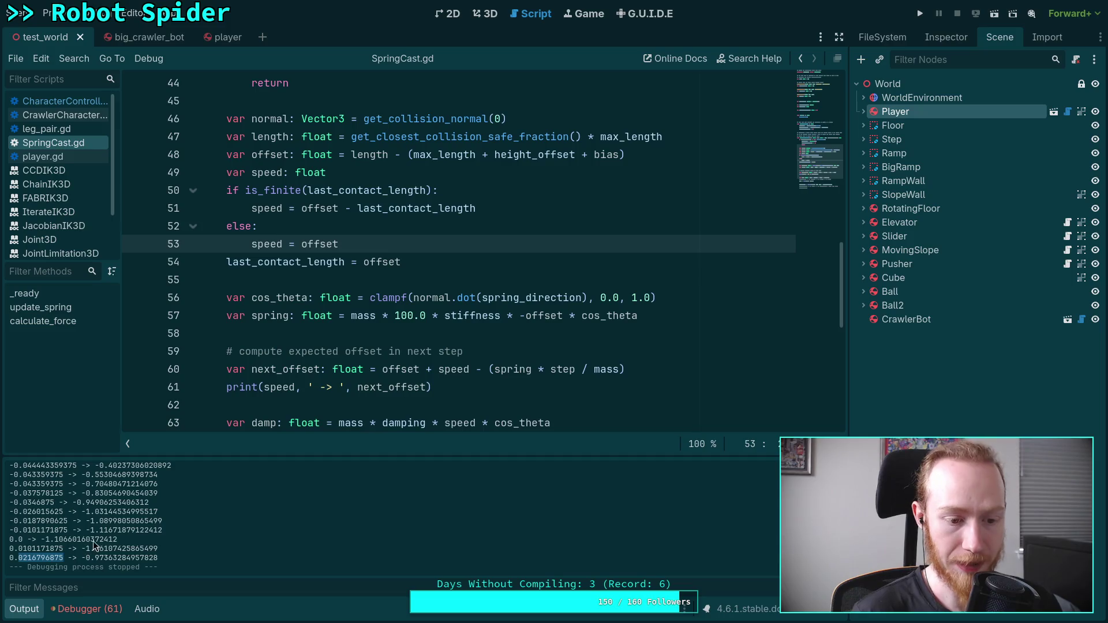
pyautogui.click(157, 557)
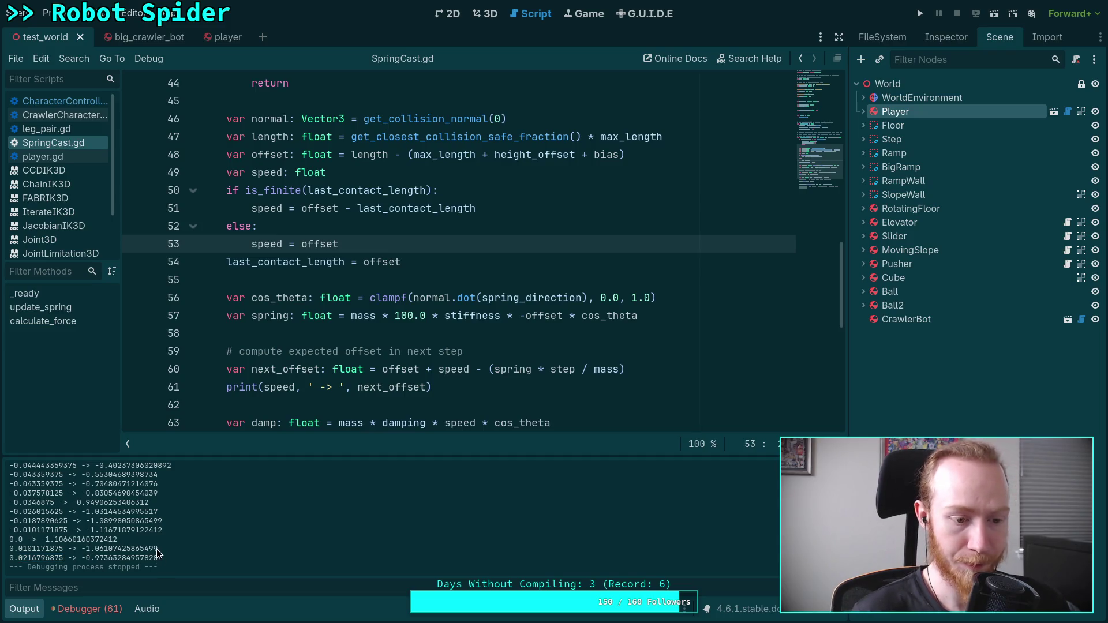
pyautogui.scroll(2, 98, 519)
pyautogui.scroll(-2, 158, 547)
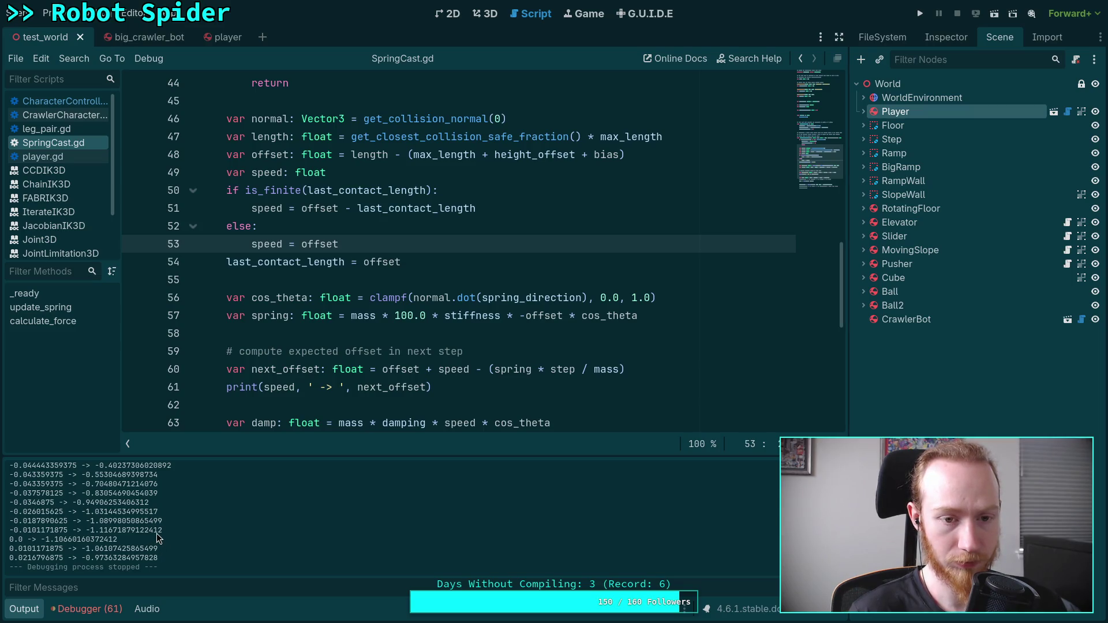
pyautogui.moveTo(319, 304)
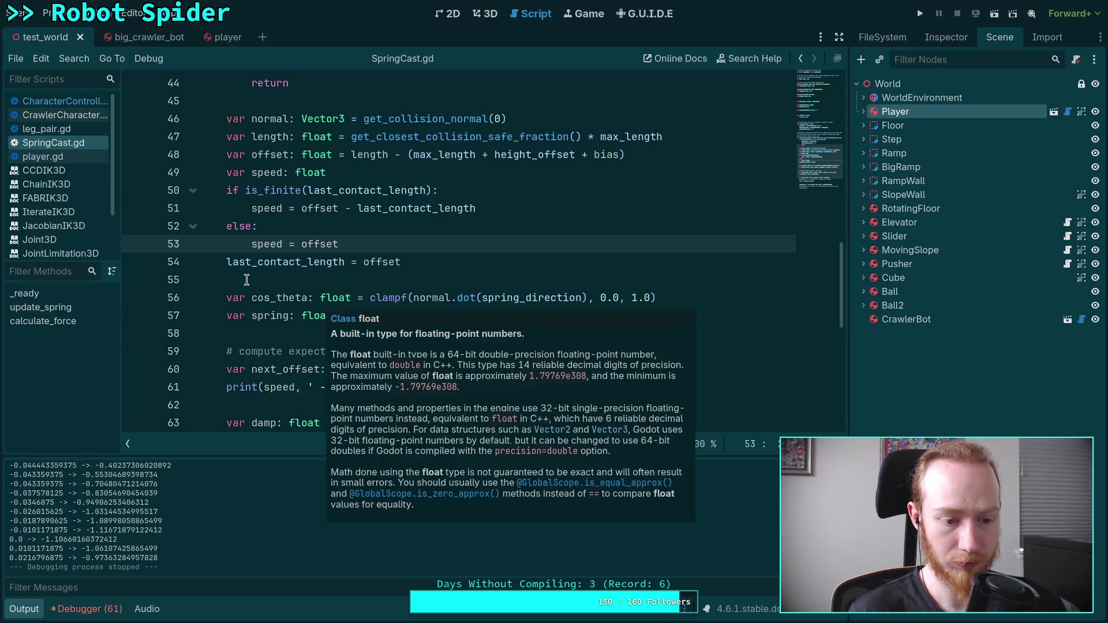
pyautogui.click(920, 13)
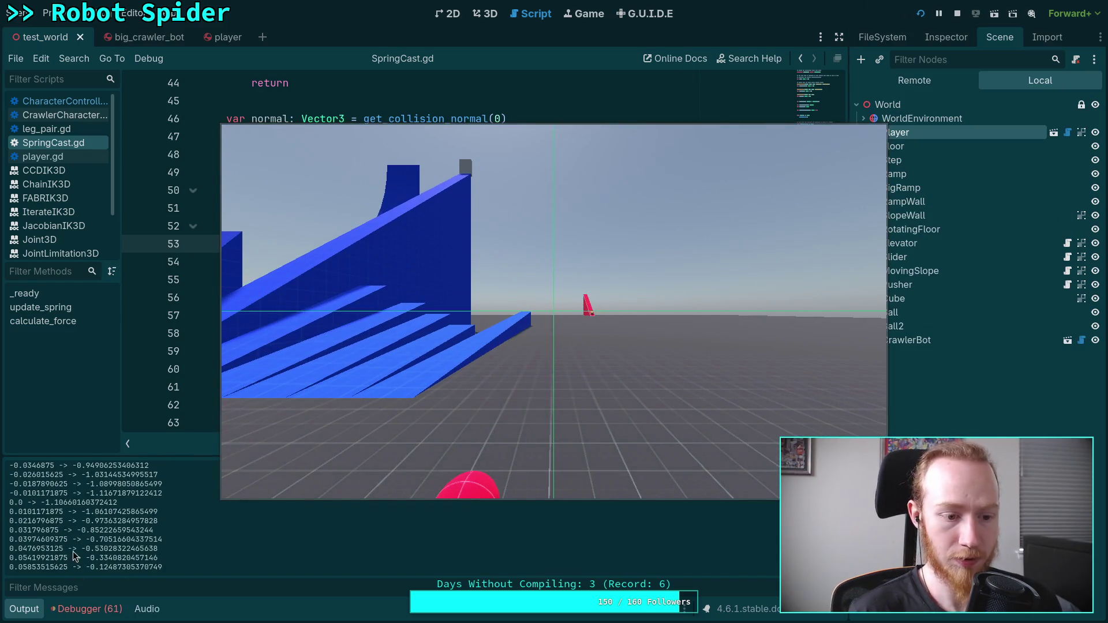
pyautogui.click(957, 14)
pyautogui.scroll(10, 153, 554)
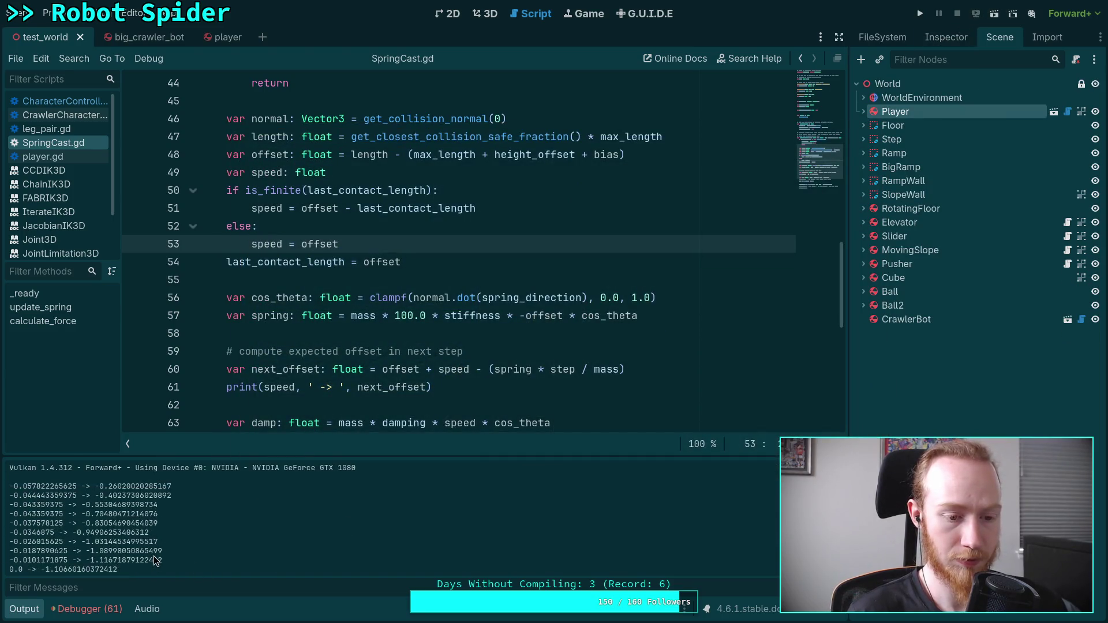
pyautogui.scroll(-8, 149, 545)
pyautogui.scroll(2, 150, 543)
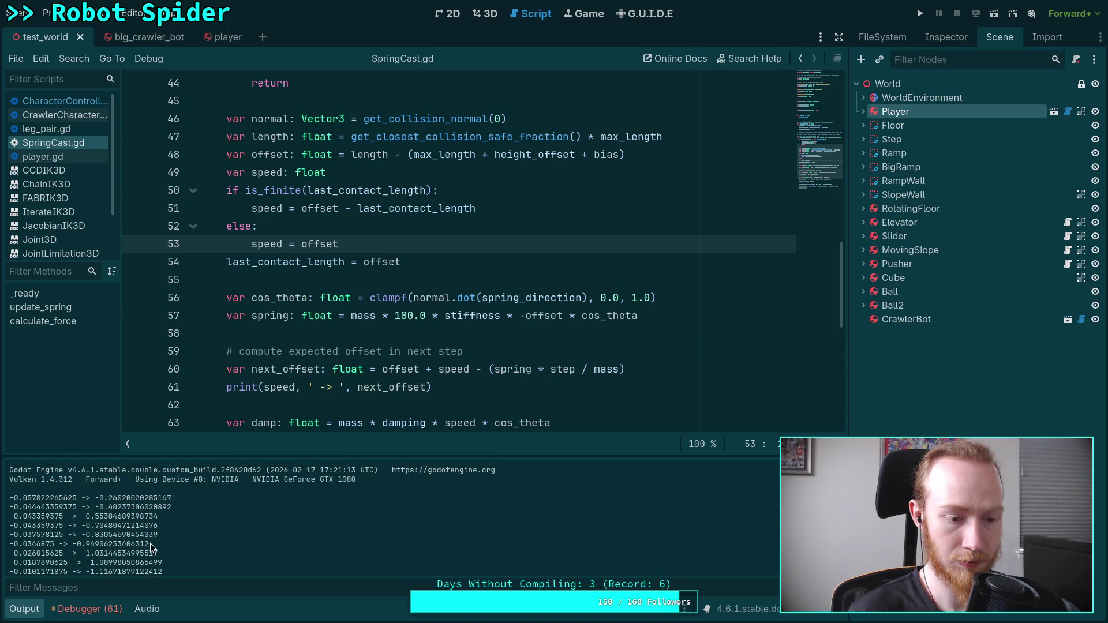
pyautogui.scroll(-3, 412, 293)
pyautogui.scroll(2, 413, 293)
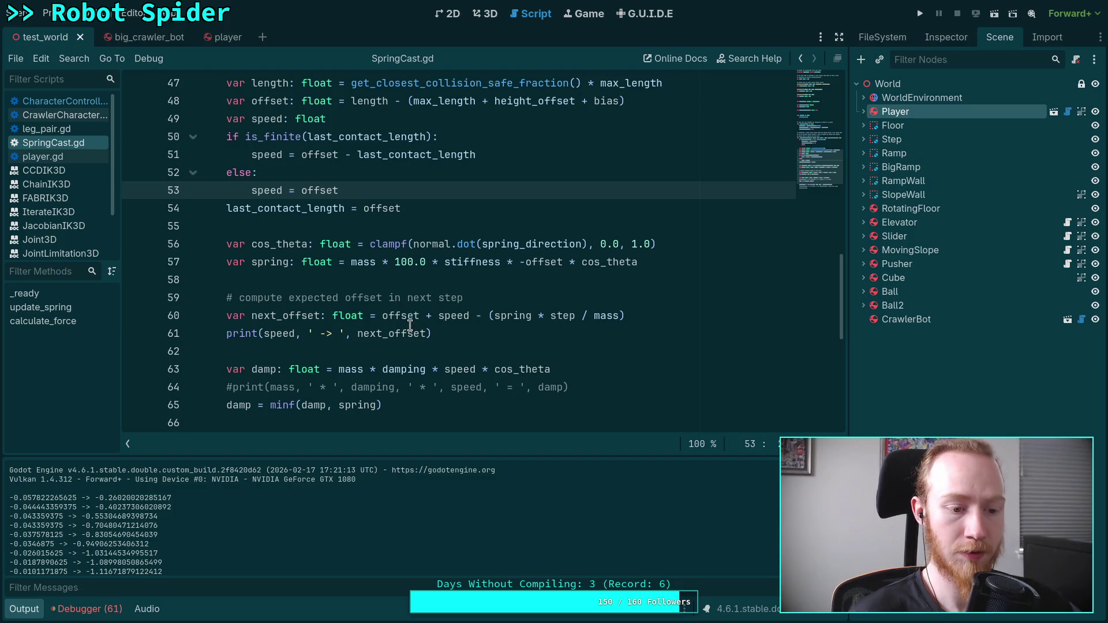
pyautogui.moveTo(439, 306)
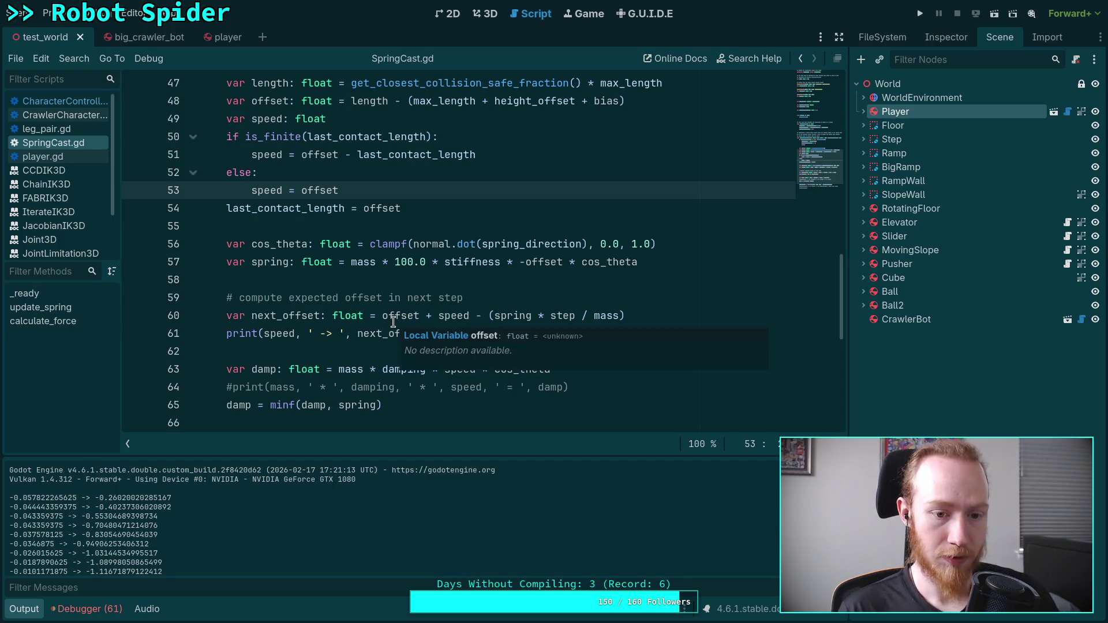
# Make line 61 print offset + ', ' speed, save, and run the game
pyautogui.doubleClick(266, 333)
pyautogui.write('offset')
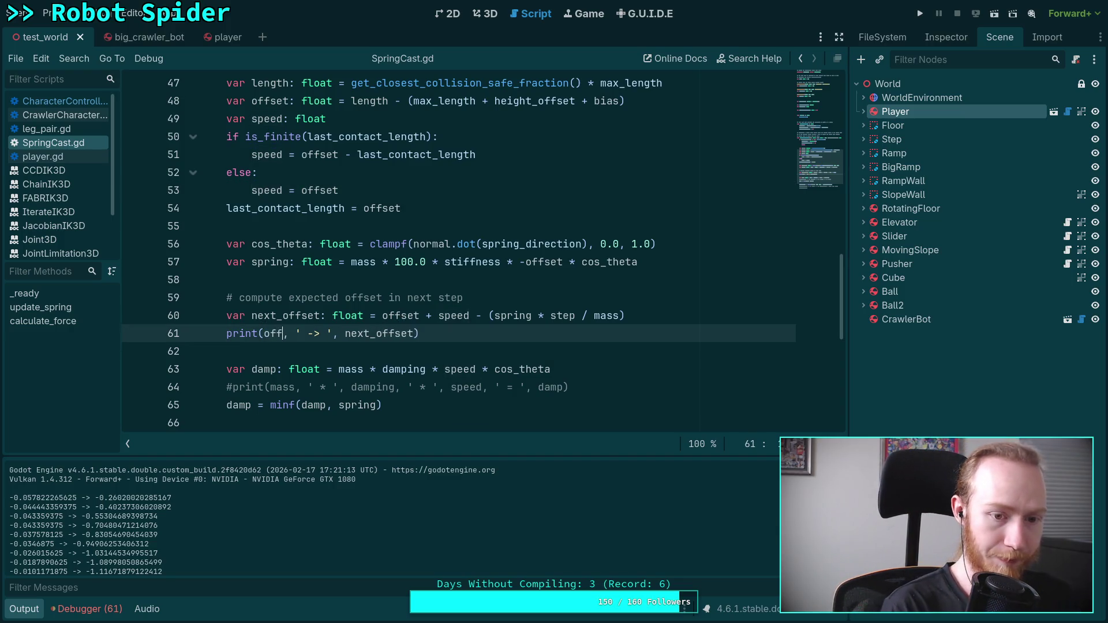
pyautogui.press('Right')
pyautogui.press('Right')
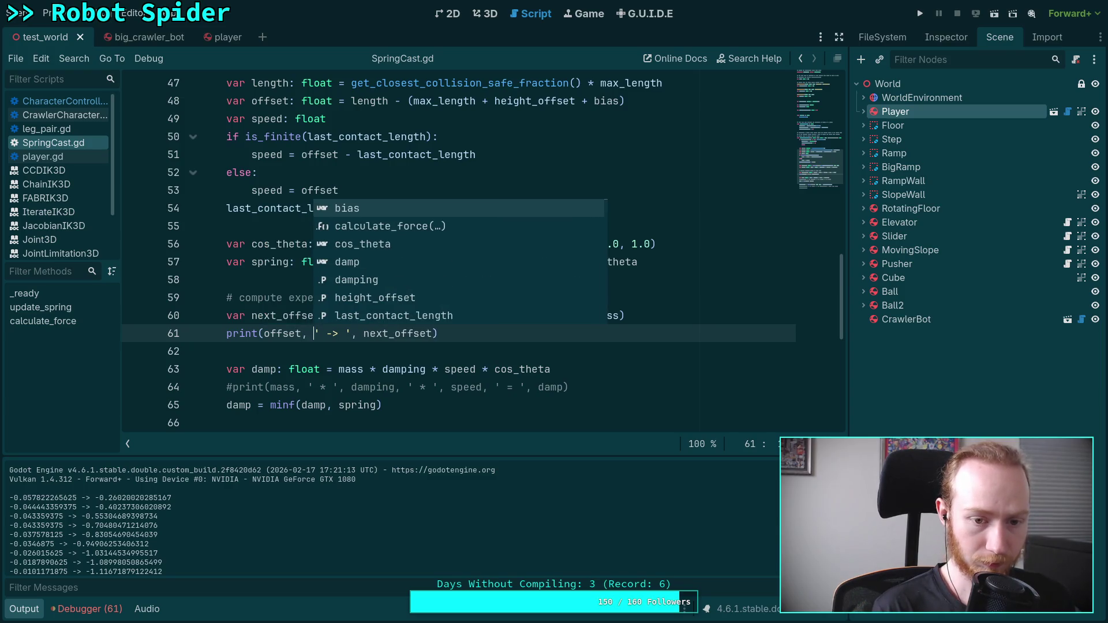
pyautogui.press('Escape')
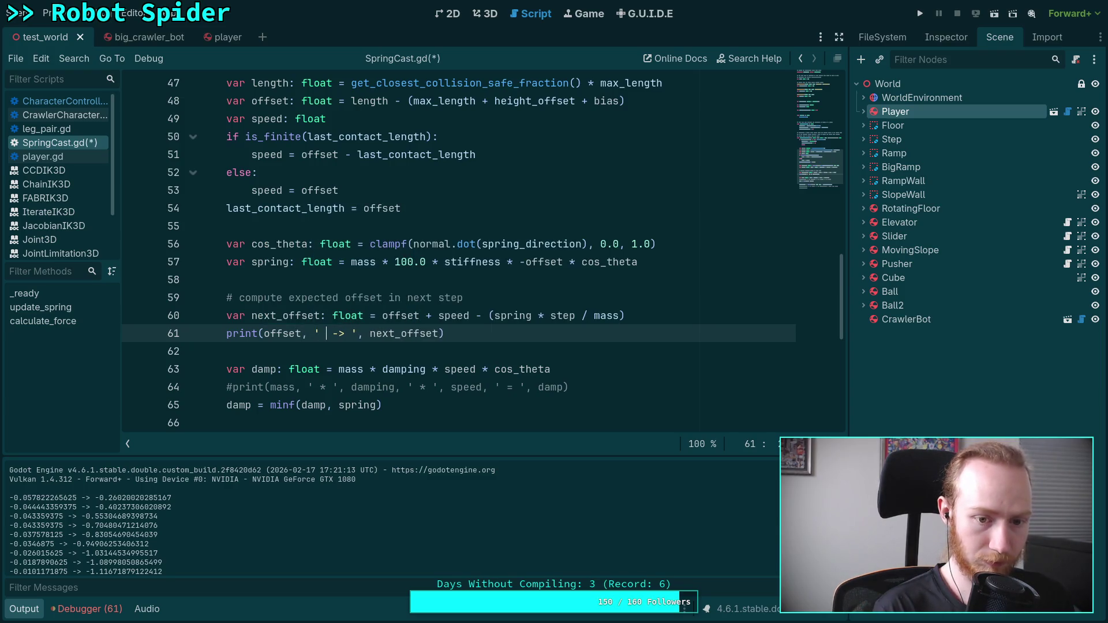
pyautogui.write("+ ', '")
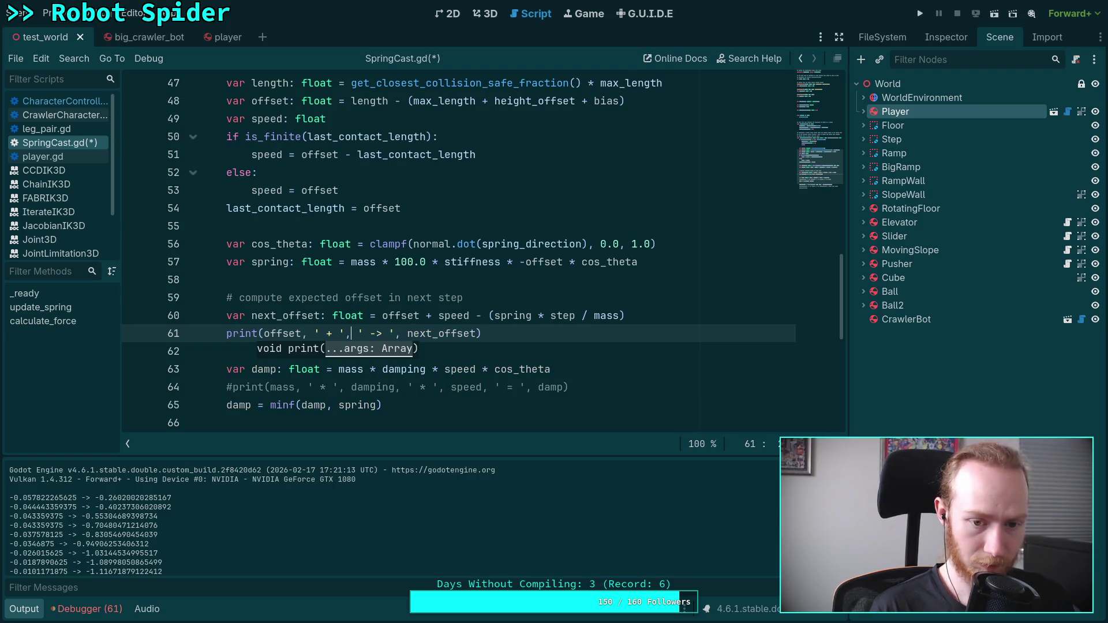
pyautogui.write(' speed,')
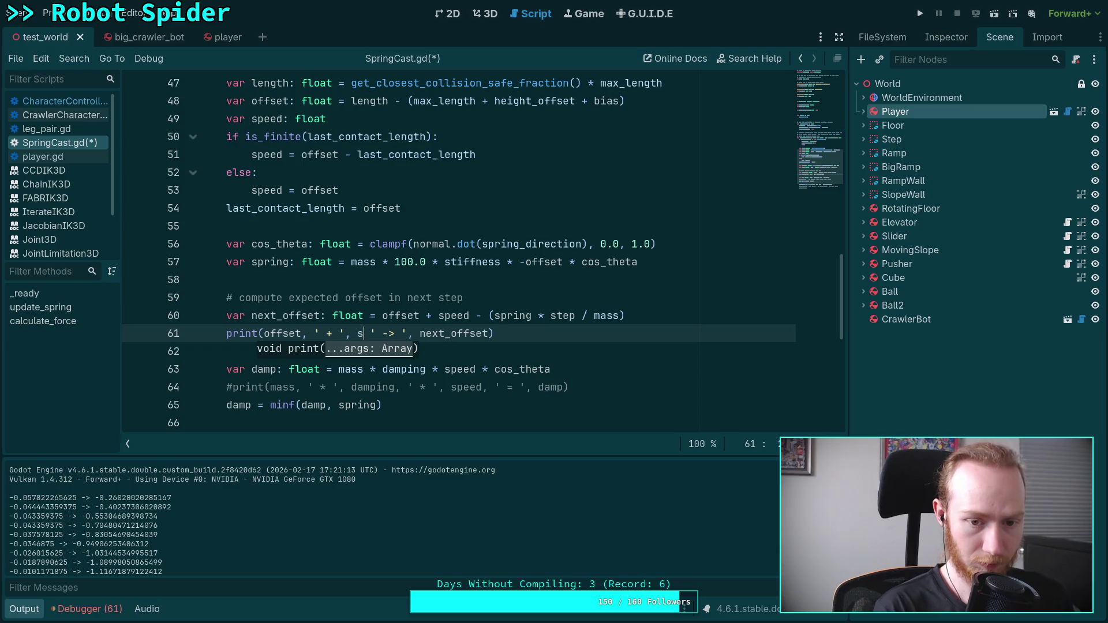
pyautogui.hotkey('ctrl', 's')
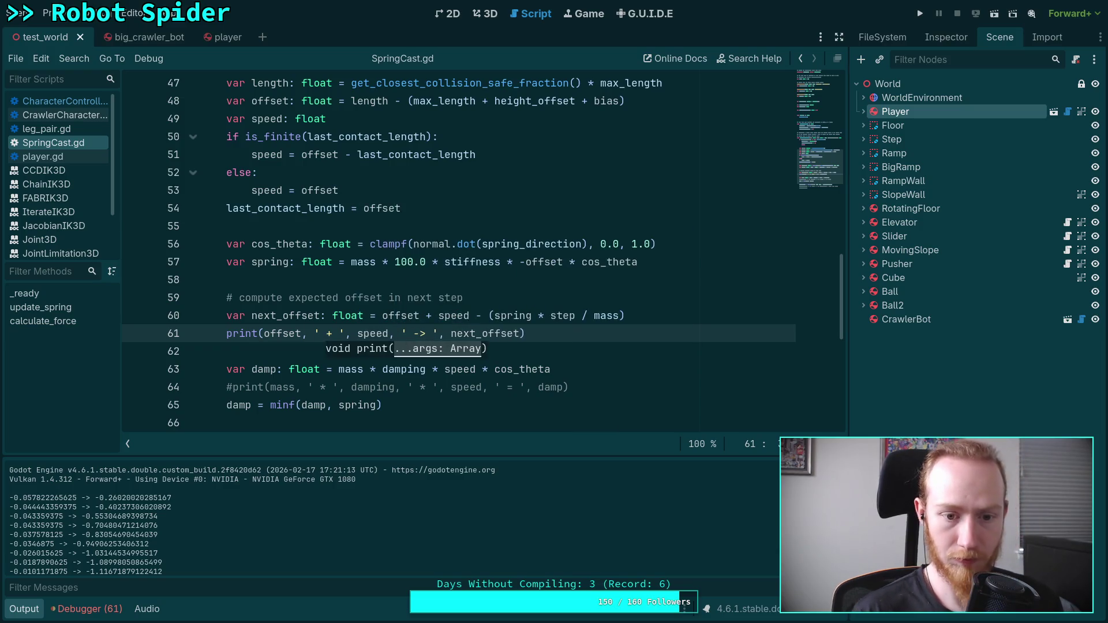
pyautogui.press('F5')
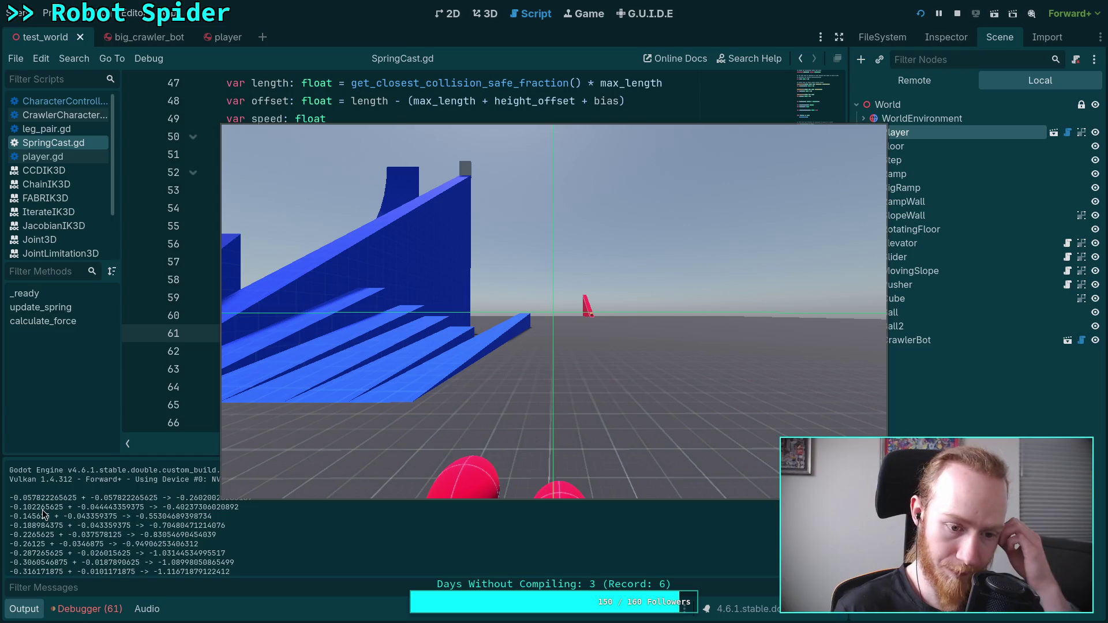
# Stop the game, change the next_offset minus to plus, save, and run again
pyautogui.click(957, 13)
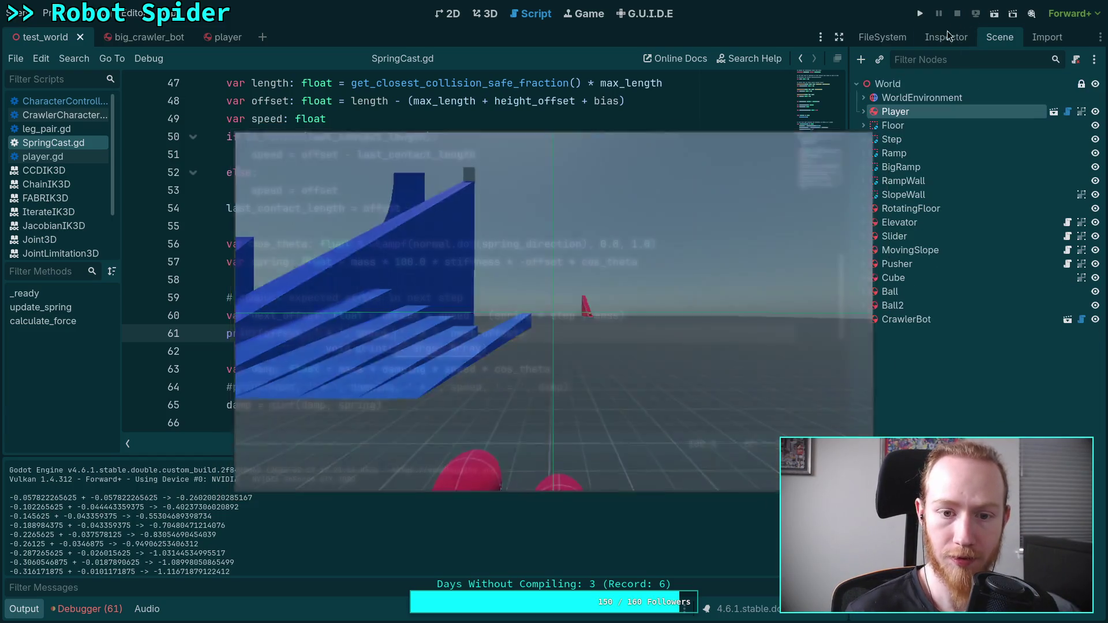
pyautogui.click(478, 316)
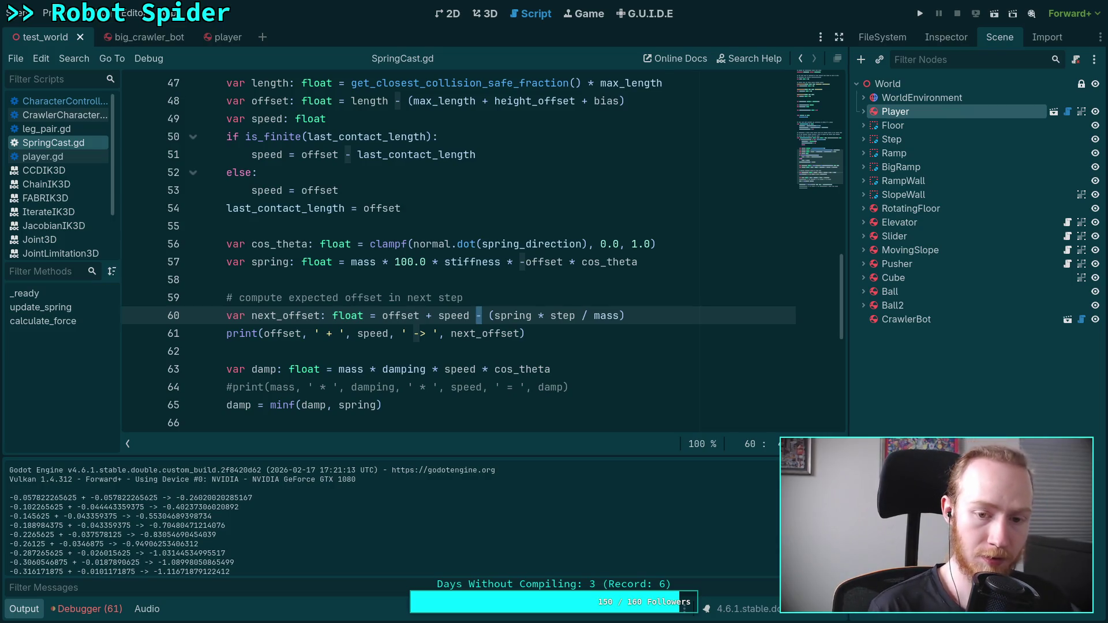
pyautogui.write('+')
pyautogui.hotkey('ctrl', '-')
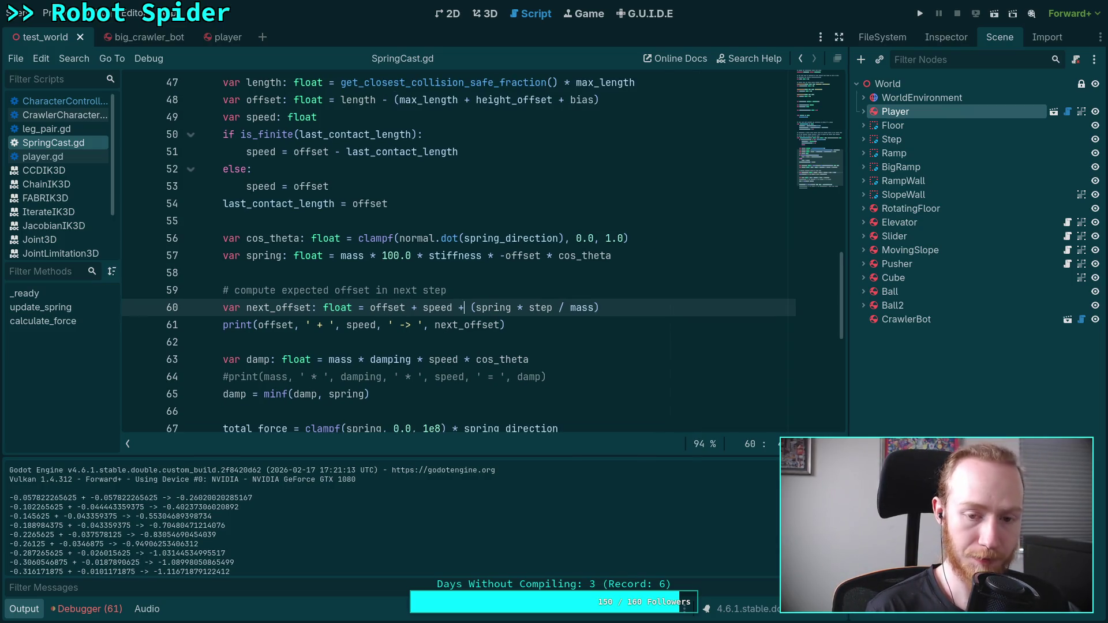
pyautogui.hotkey('ctrl', '=')
pyautogui.hotkey('ctrl', 's')
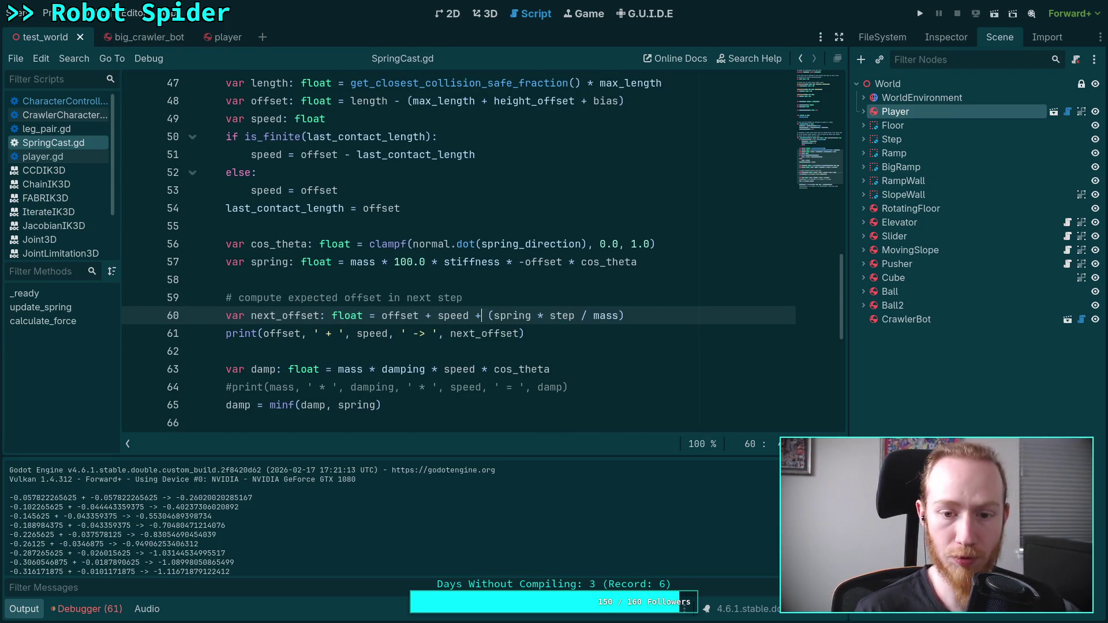
pyautogui.doubleClick(499, 318)
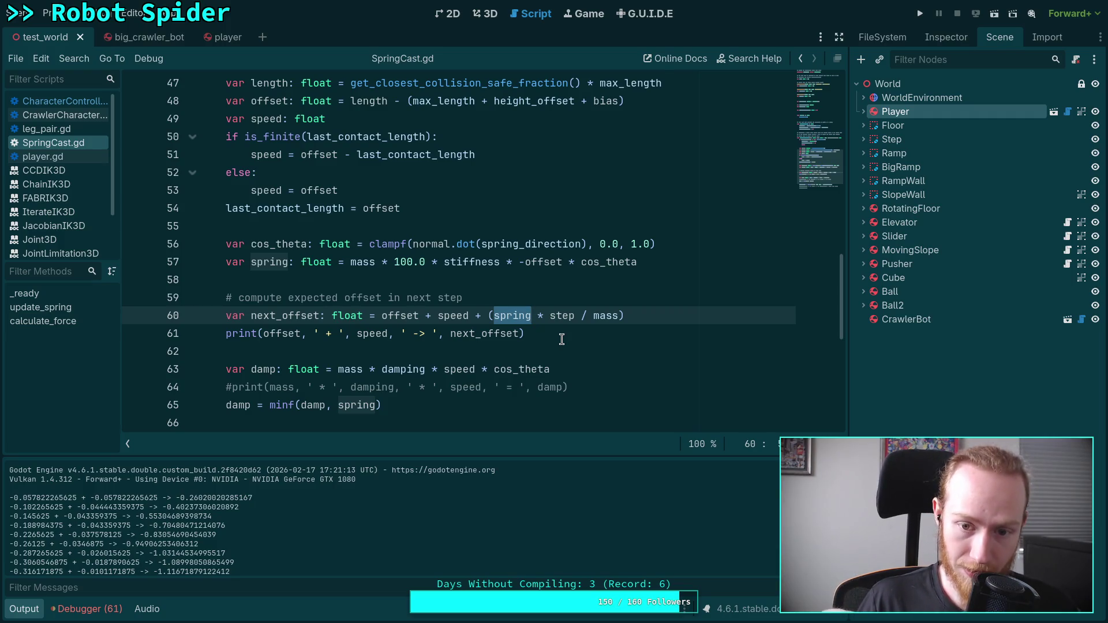
pyautogui.press('F5')
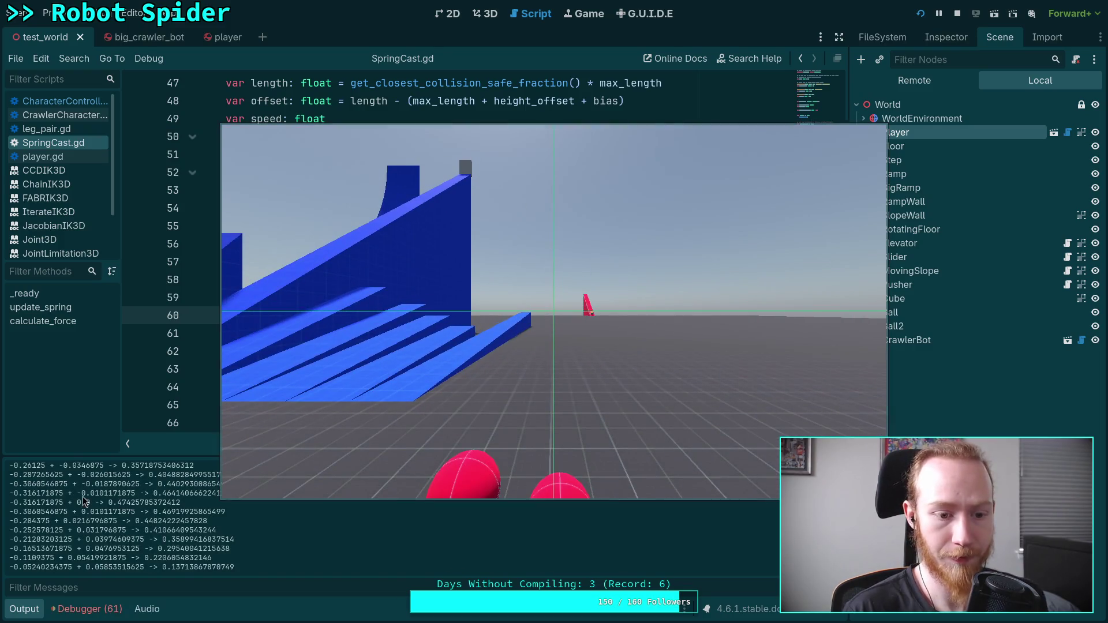
# Compare the first predicted offset with the -0.26125 line's prediction, then stop the game
pyautogui.scroll(3, 84, 499)
pyautogui.moveTo(459, 429); pyautogui.dragTo(509, 358)
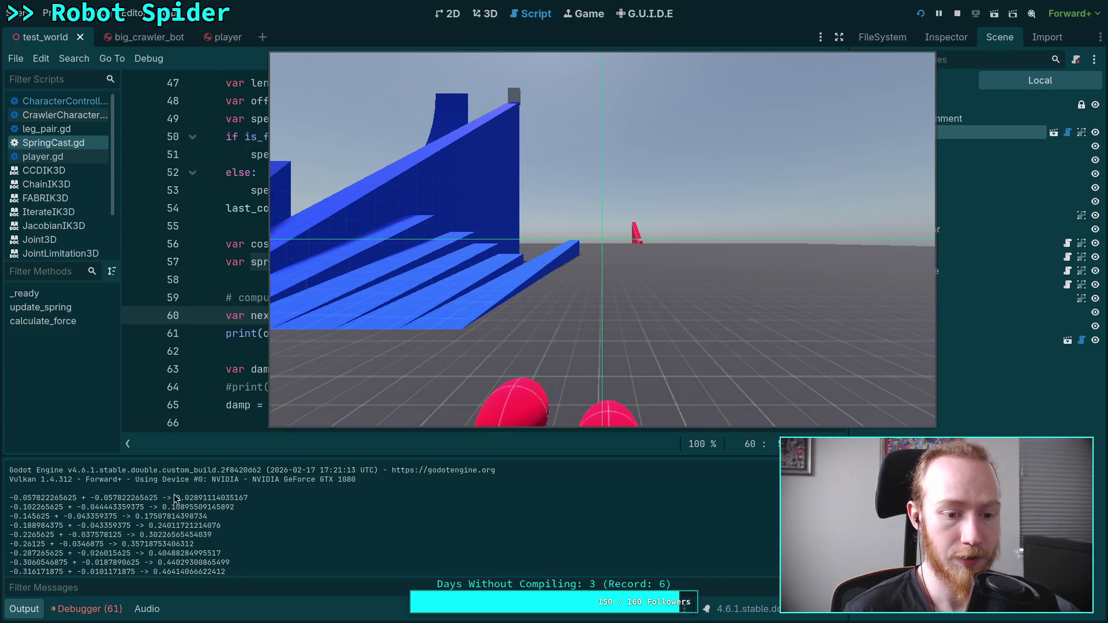
pyautogui.moveTo(175, 498); pyautogui.dragTo(248, 497)
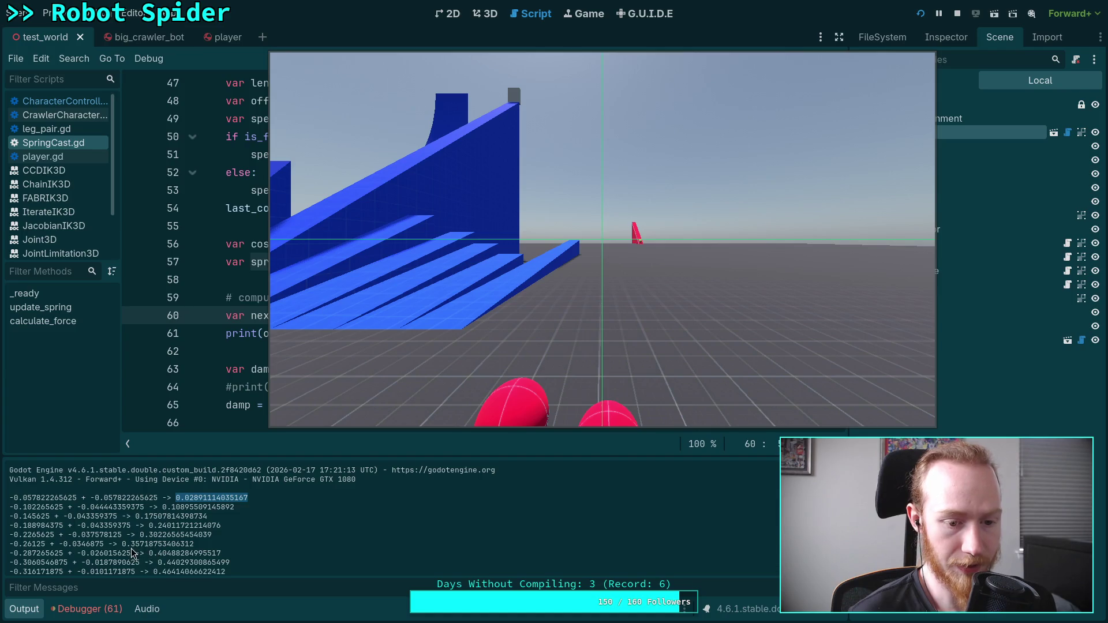
pyautogui.moveTo(131, 545); pyautogui.dragTo(219, 544)
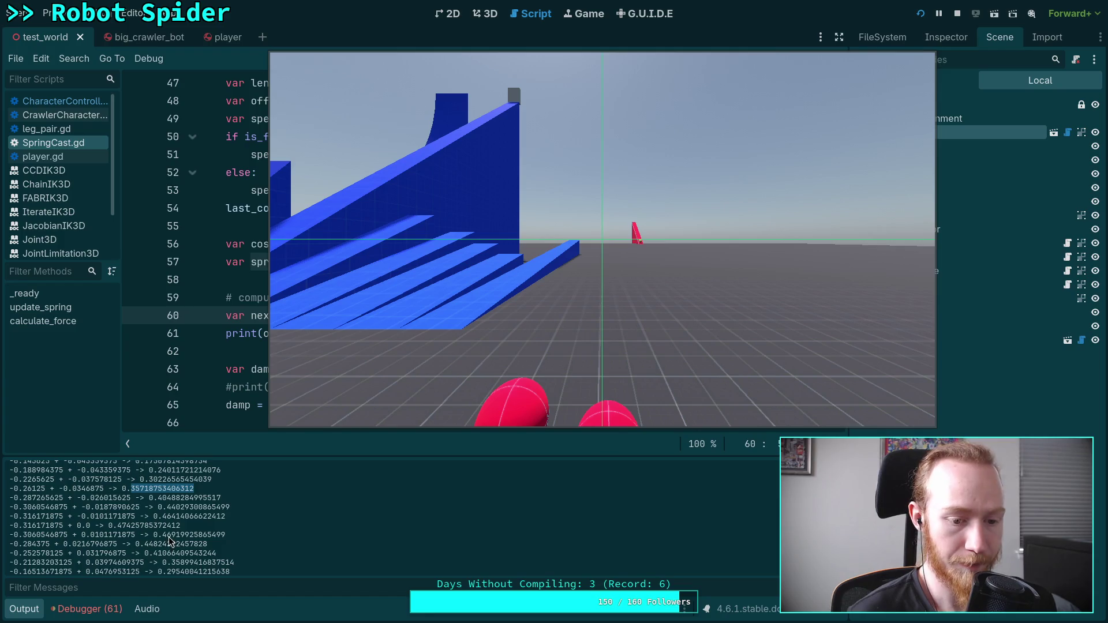
pyautogui.scroll(5, 166, 535)
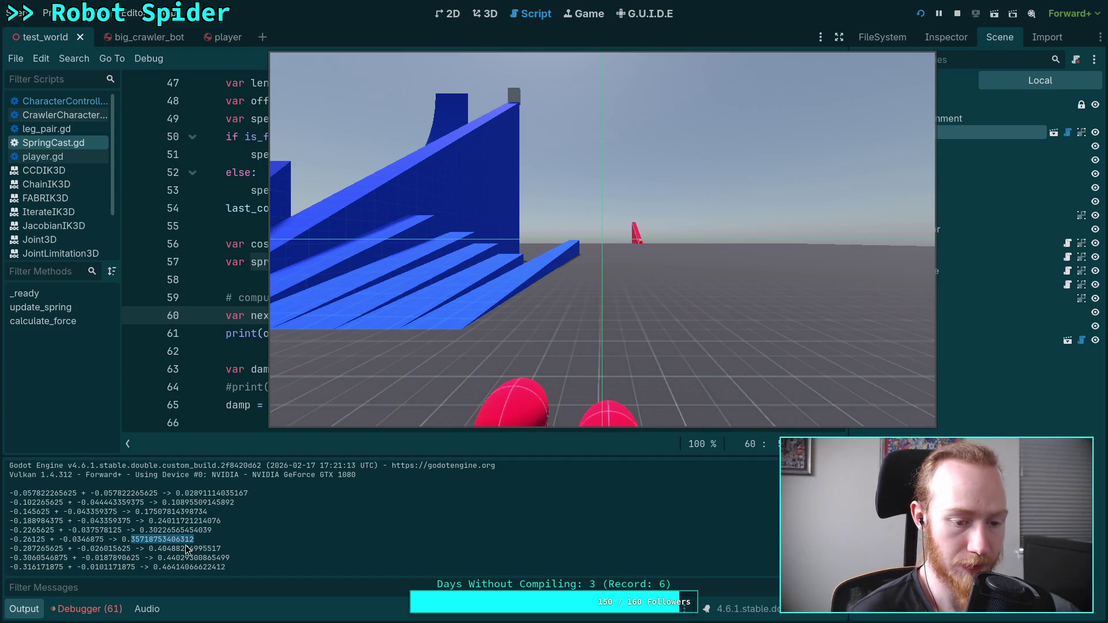
pyautogui.scroll(-5, 187, 549)
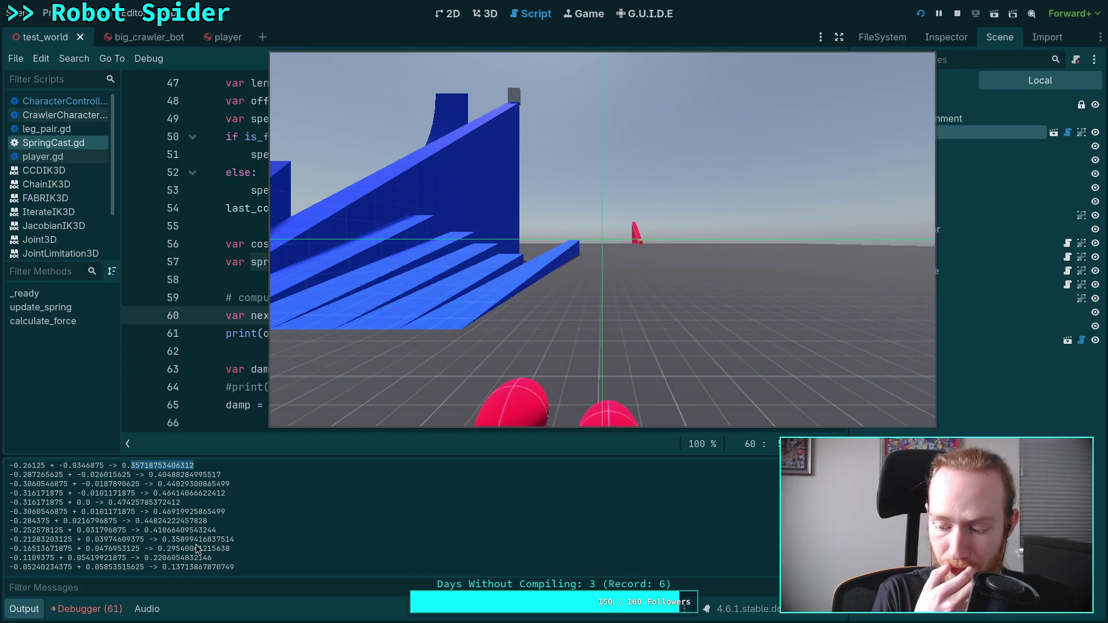
pyautogui.scroll(3, 196, 548)
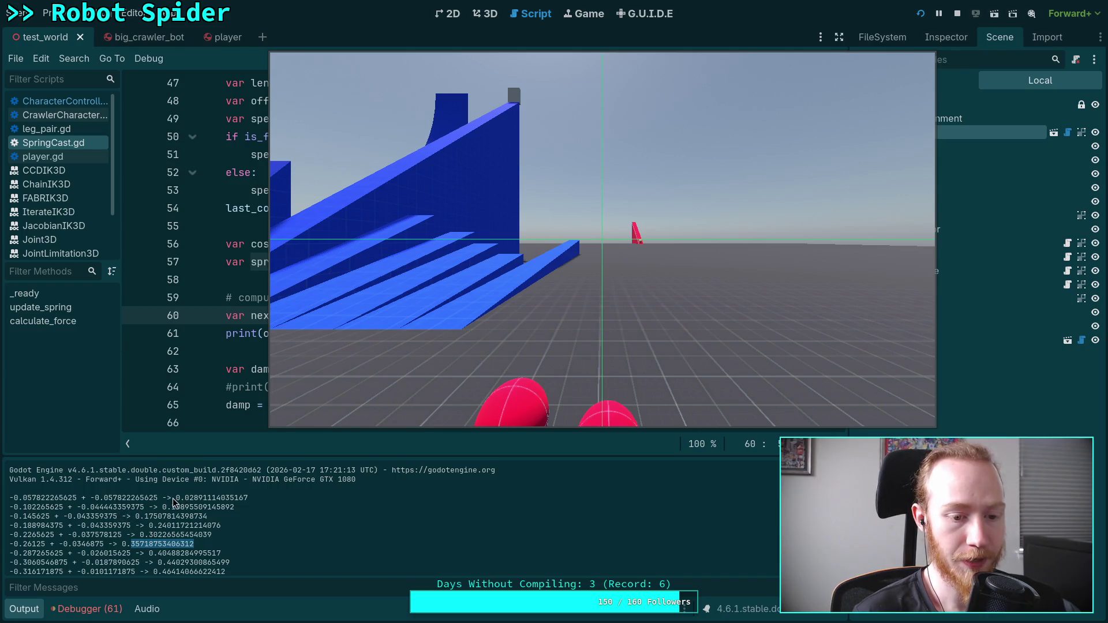
pyautogui.moveTo(175, 497); pyautogui.dragTo(248, 497)
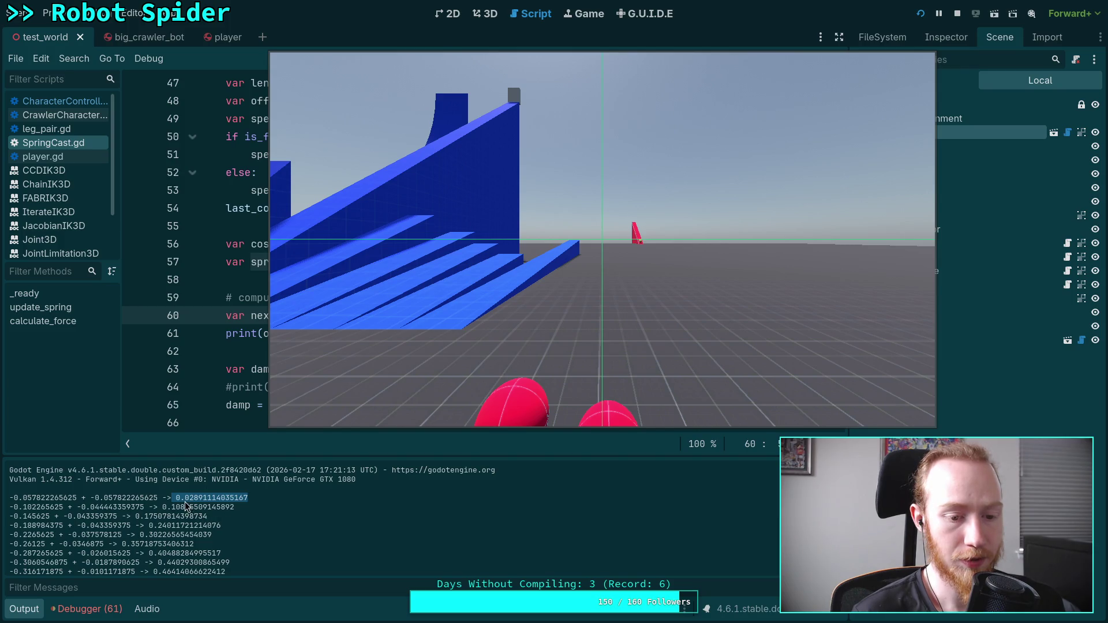
pyautogui.moveTo(175, 498); pyautogui.dragTo(248, 498)
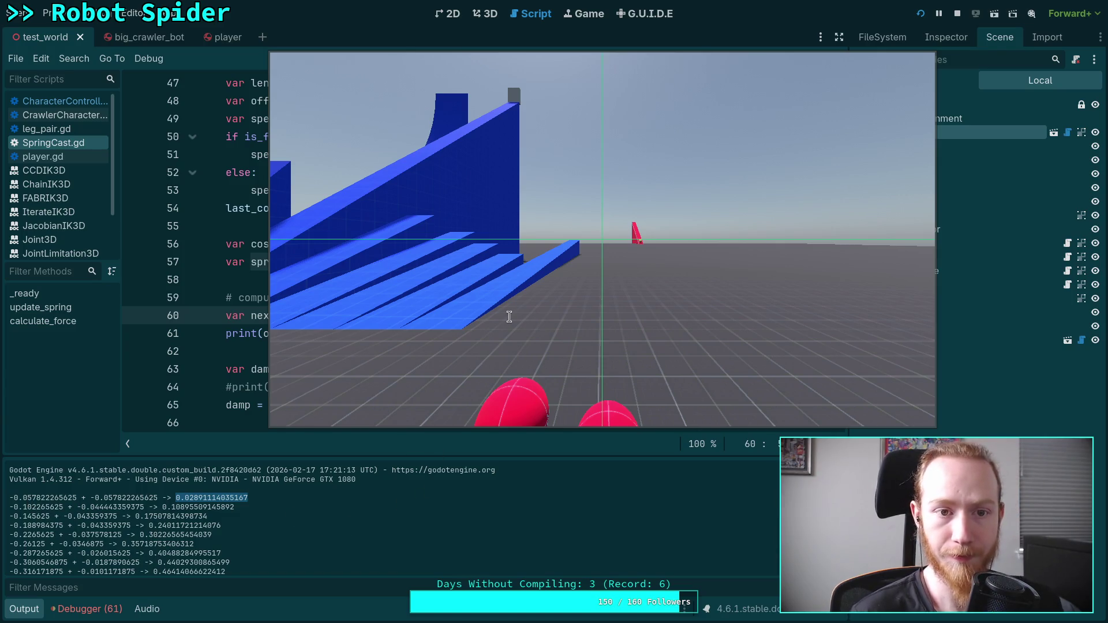
pyautogui.click(956, 13)
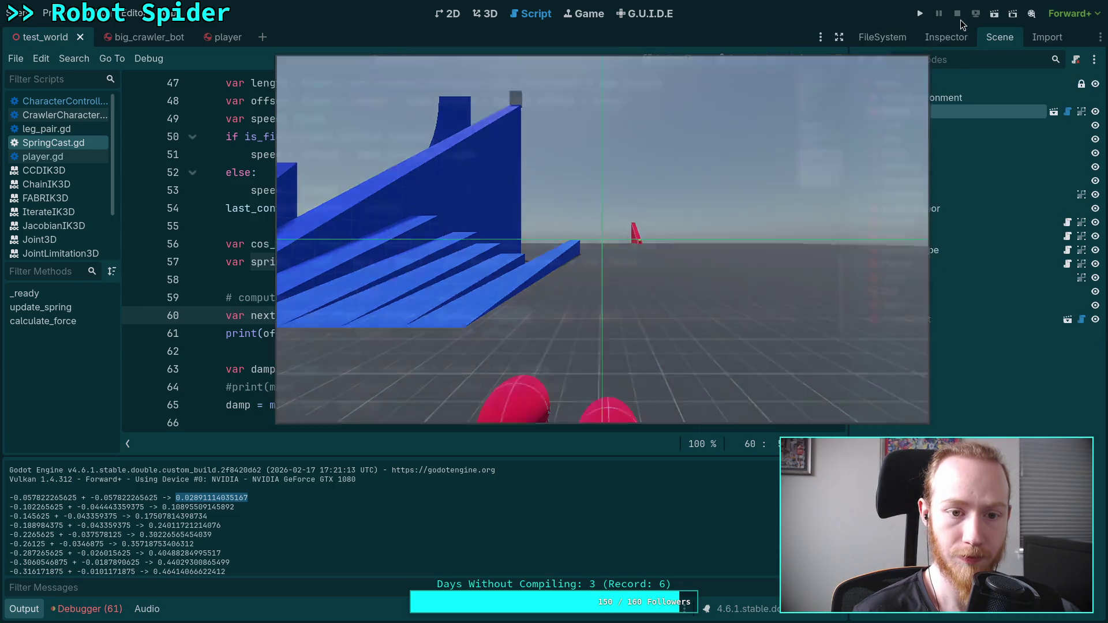
# Recheck the first predicted offset value and place the caret after the next_offset line
pyautogui.doubleClick(453, 315)
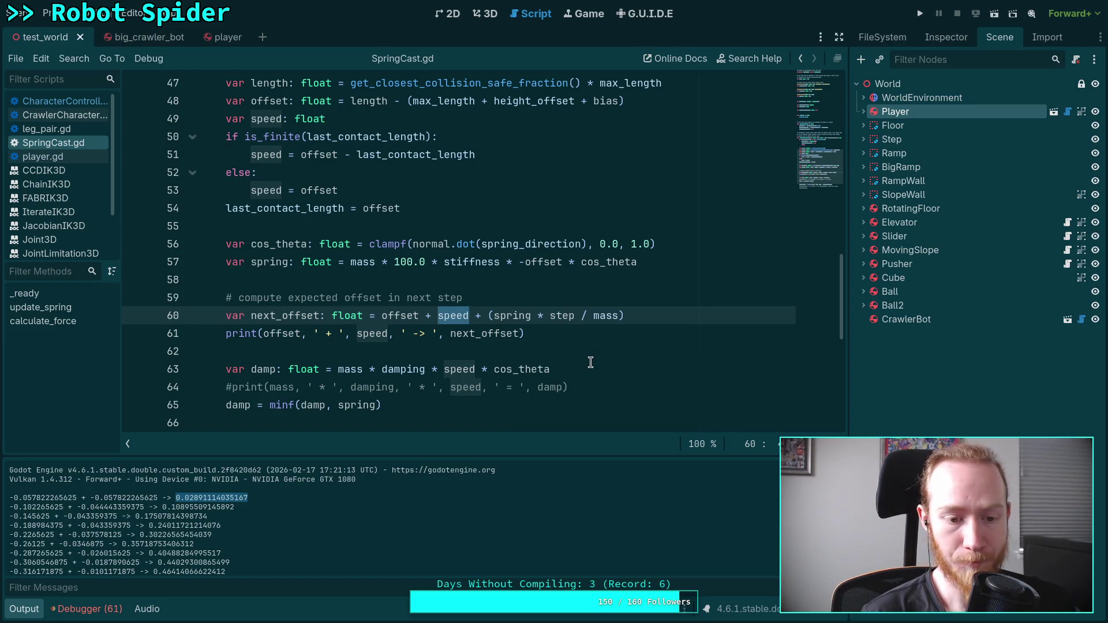
pyautogui.moveTo(176, 498); pyautogui.dragTo(259, 497)
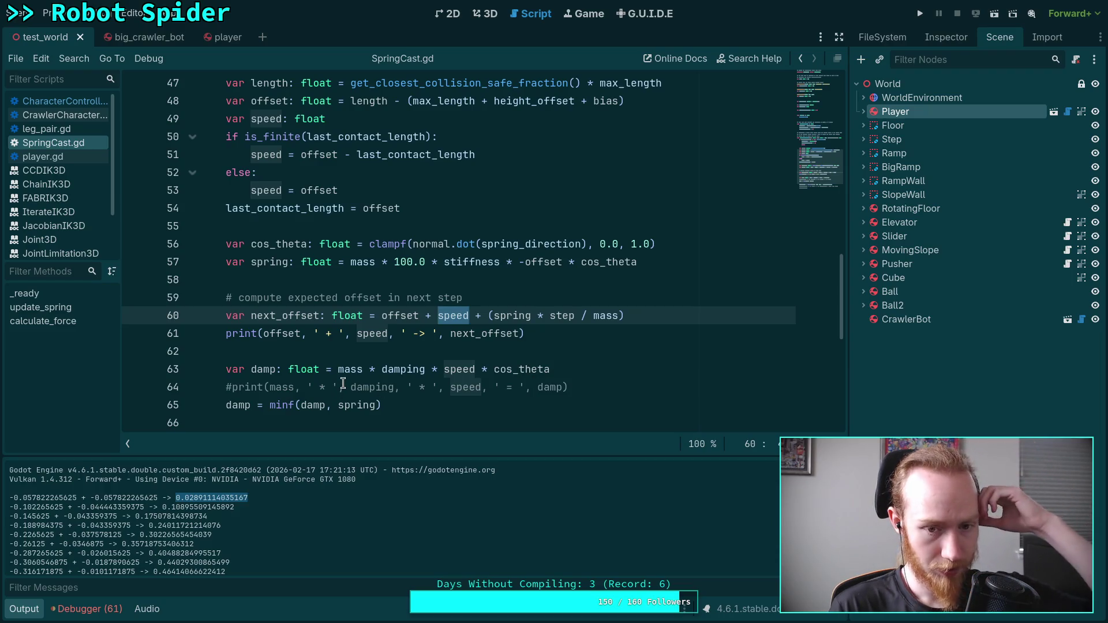
pyautogui.moveTo(355, 372)
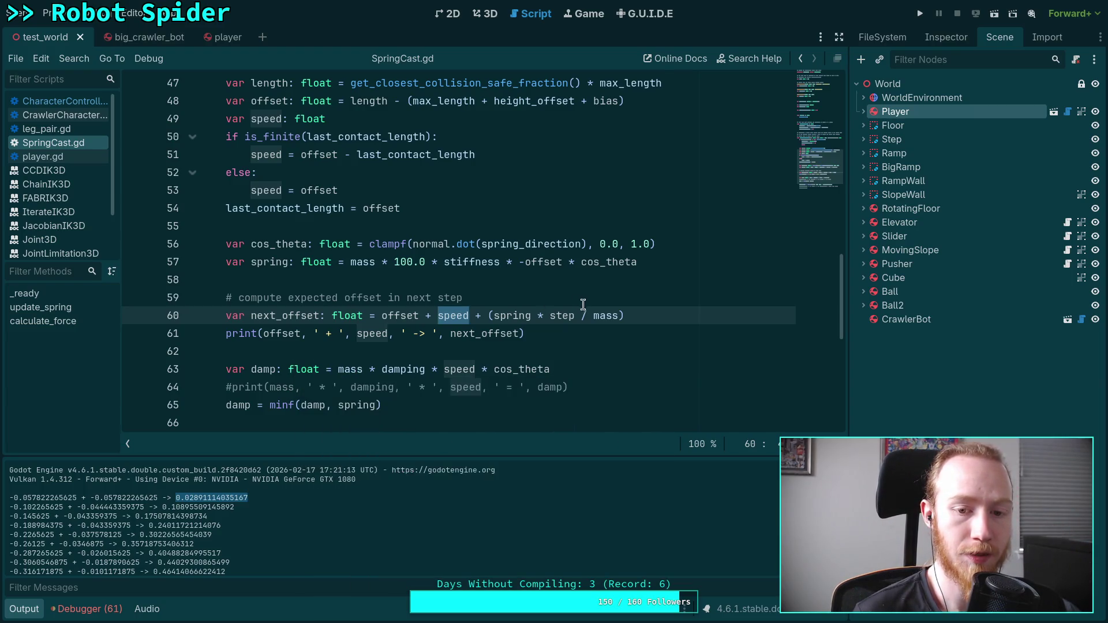
pyautogui.click(644, 318)
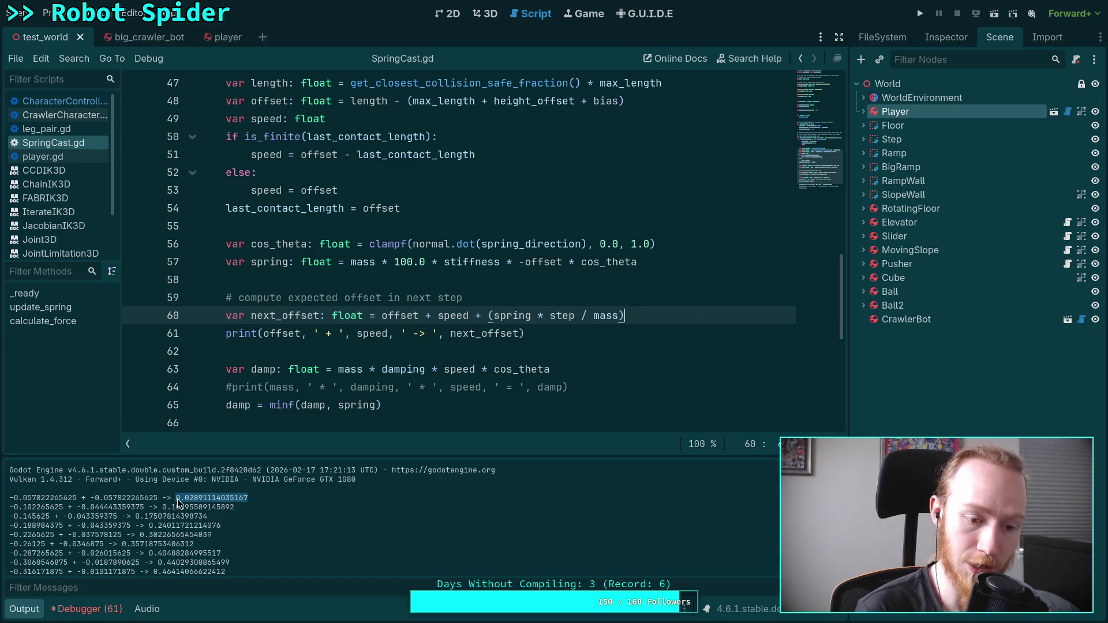
pyautogui.scroll(-3, 236, 485)
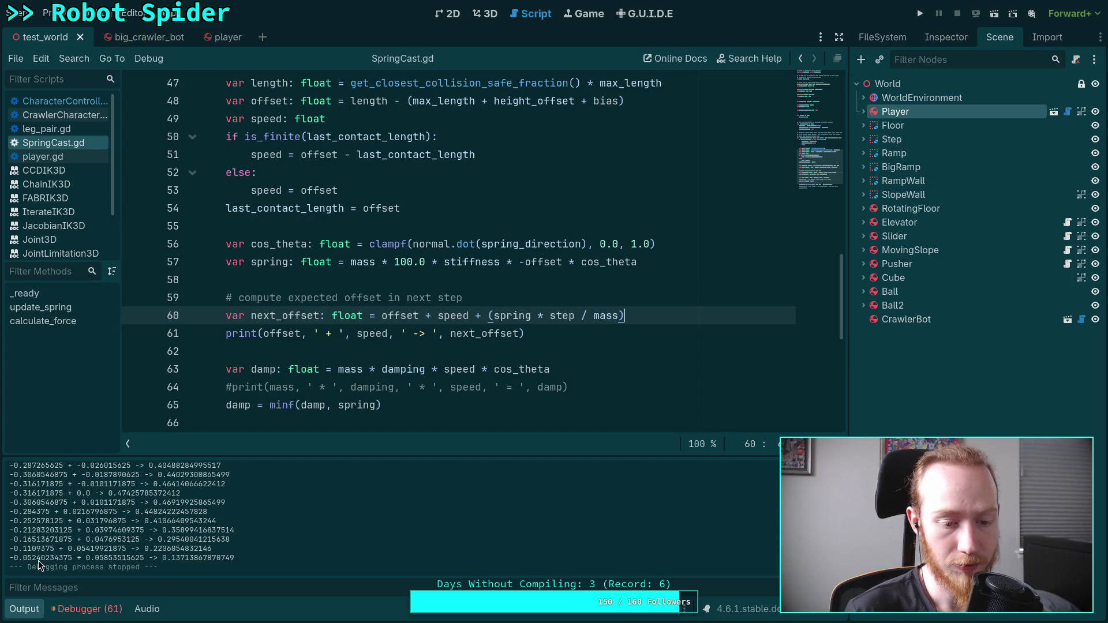
pyautogui.scroll(5, 117, 558)
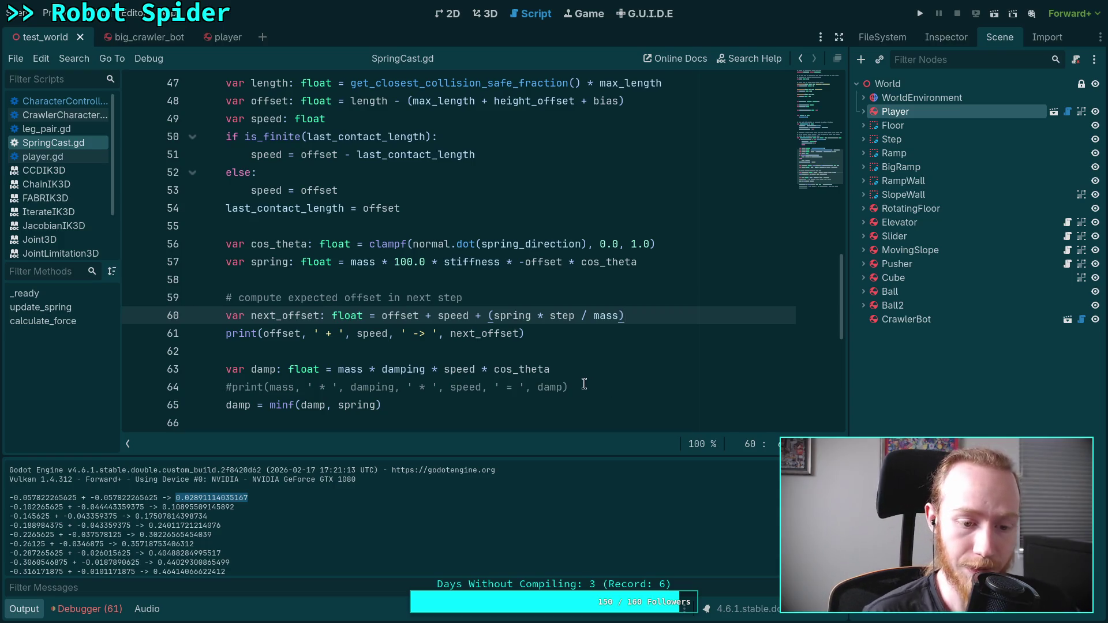
pyautogui.click(177, 499)
pyautogui.moveTo(176, 499); pyautogui.dragTo(257, 489)
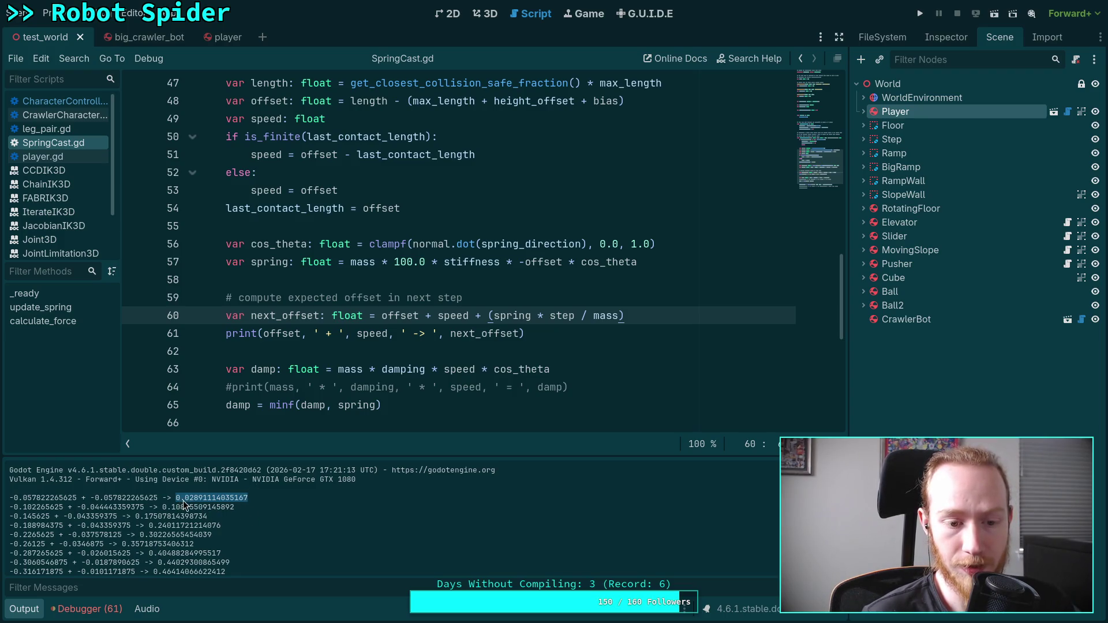
pyautogui.moveTo(176, 499); pyautogui.dragTo(248, 495)
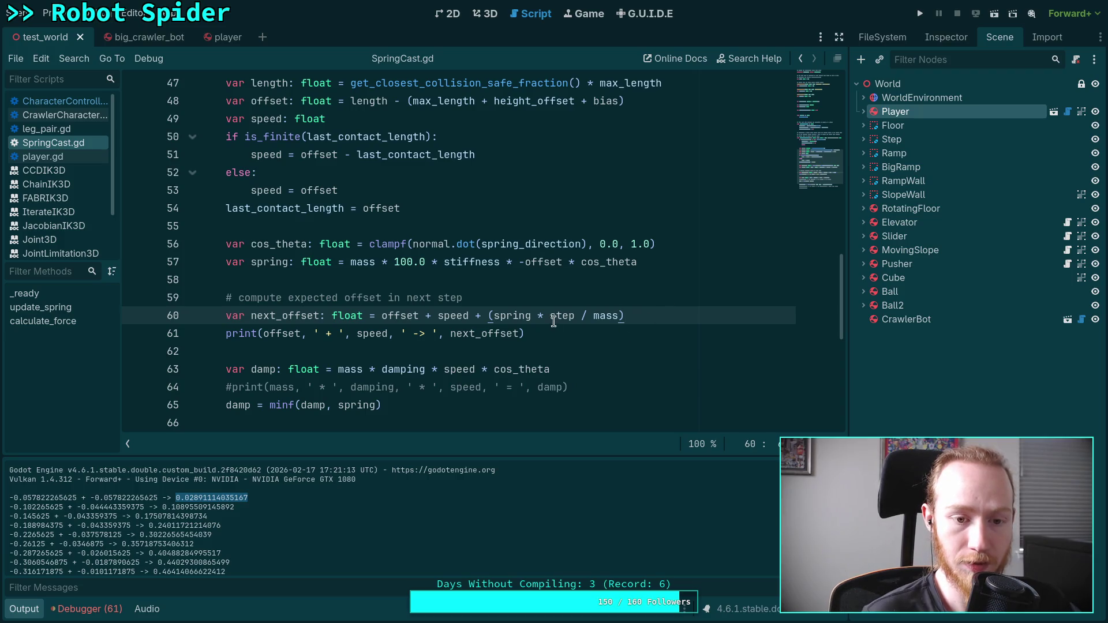
pyautogui.scroll(-1, 577, 332)
# Add the comment '# compute damping force needed to set next_offset to' and start 'if next_offset' below it
pyautogui.press('Return')
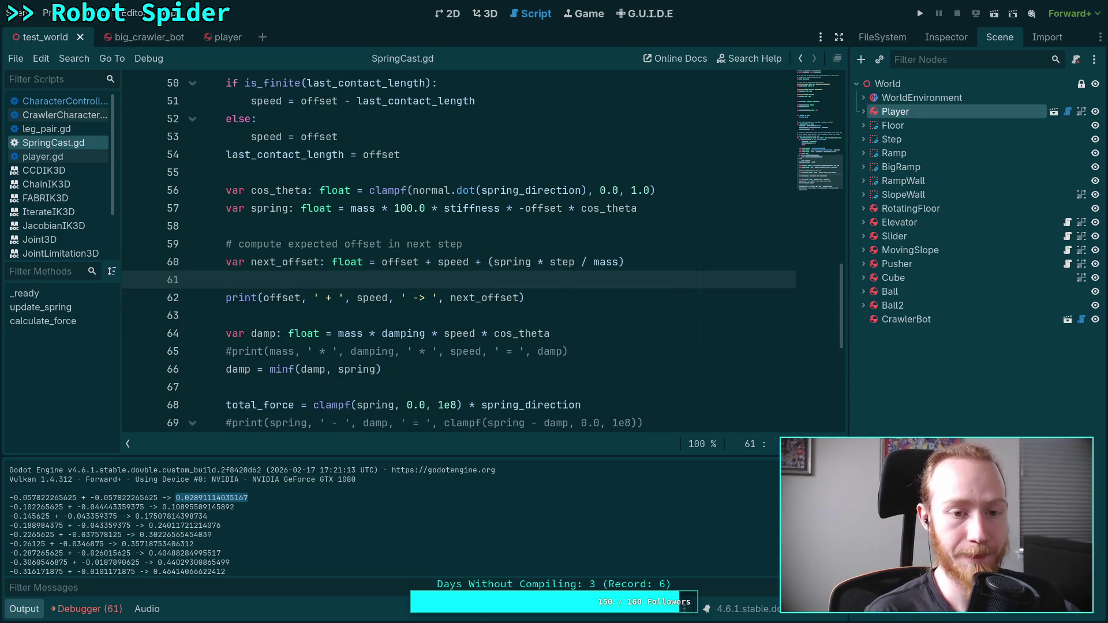
pyautogui.write('# ')
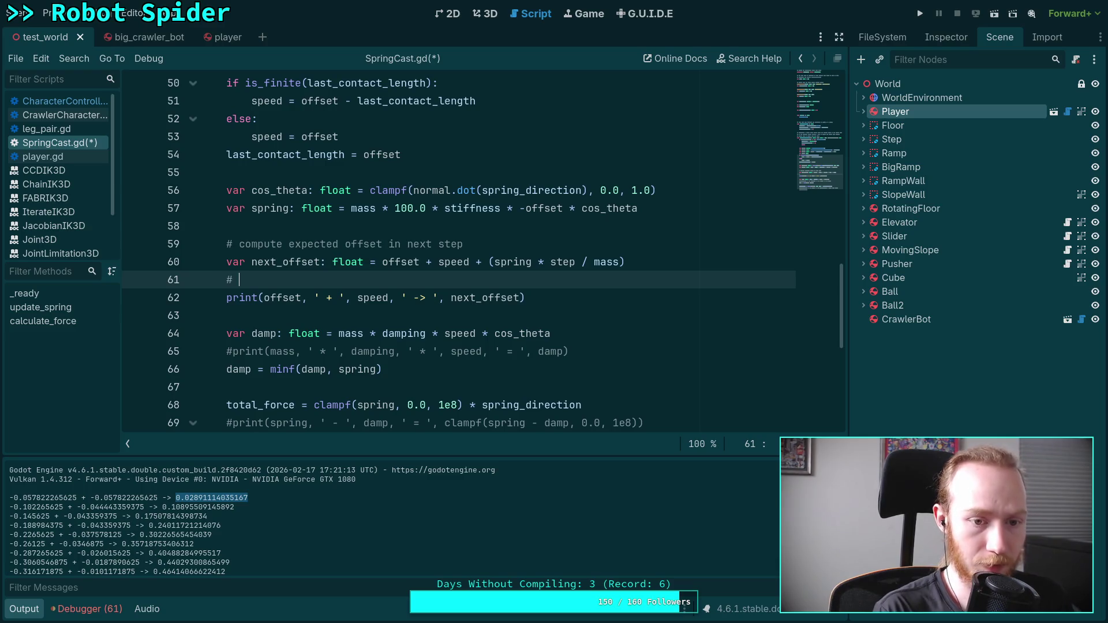
pyautogui.write('co')
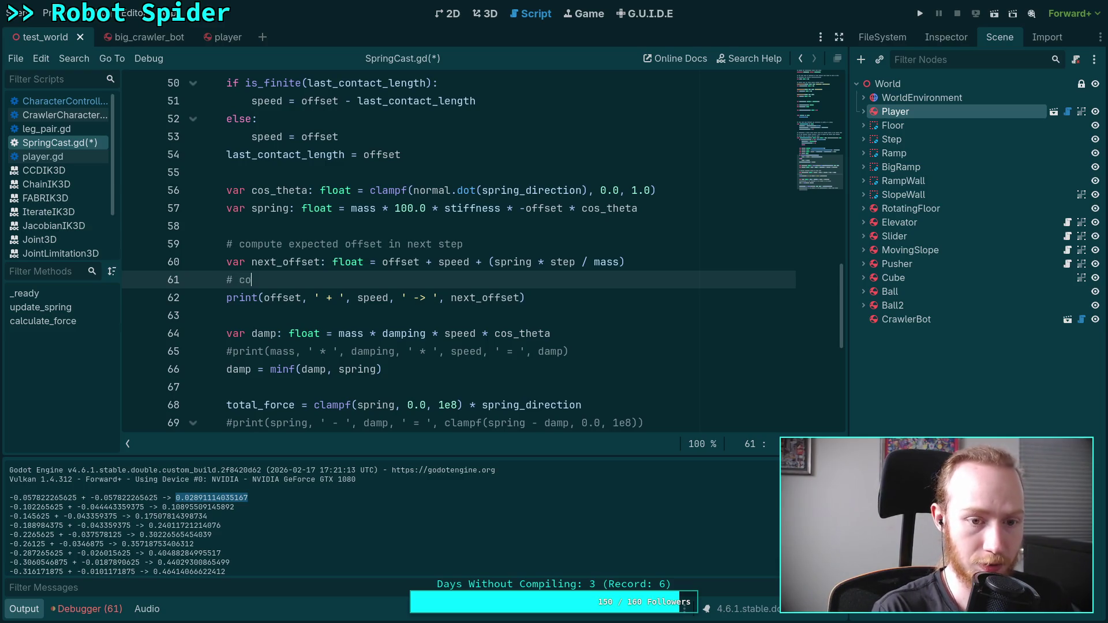
pyautogui.write('mpute damping ')
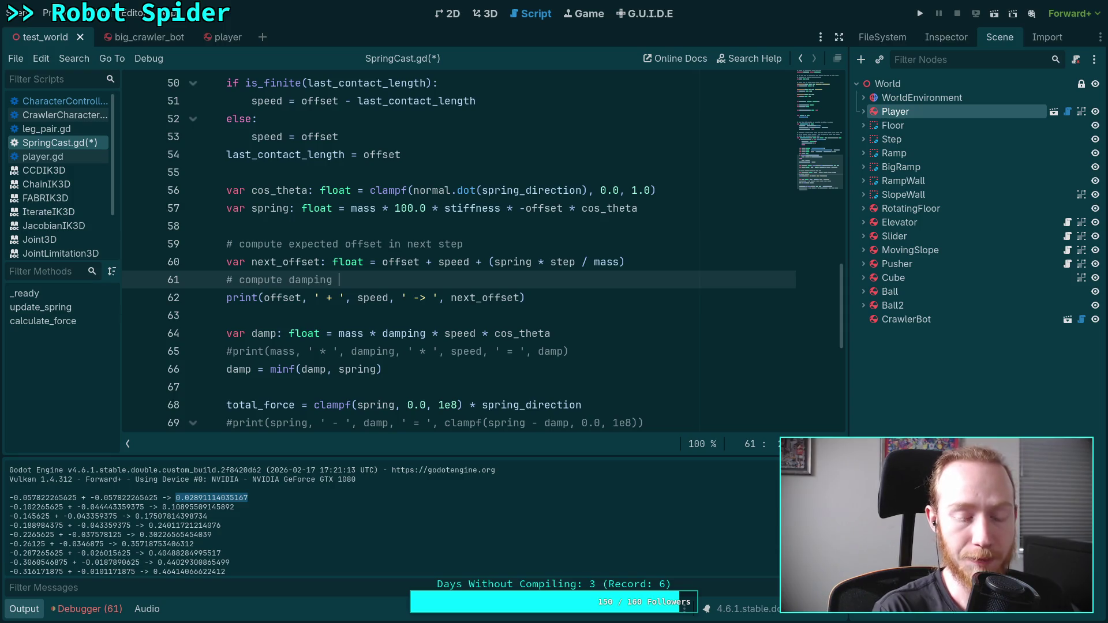
pyautogui.write('force needed to ')
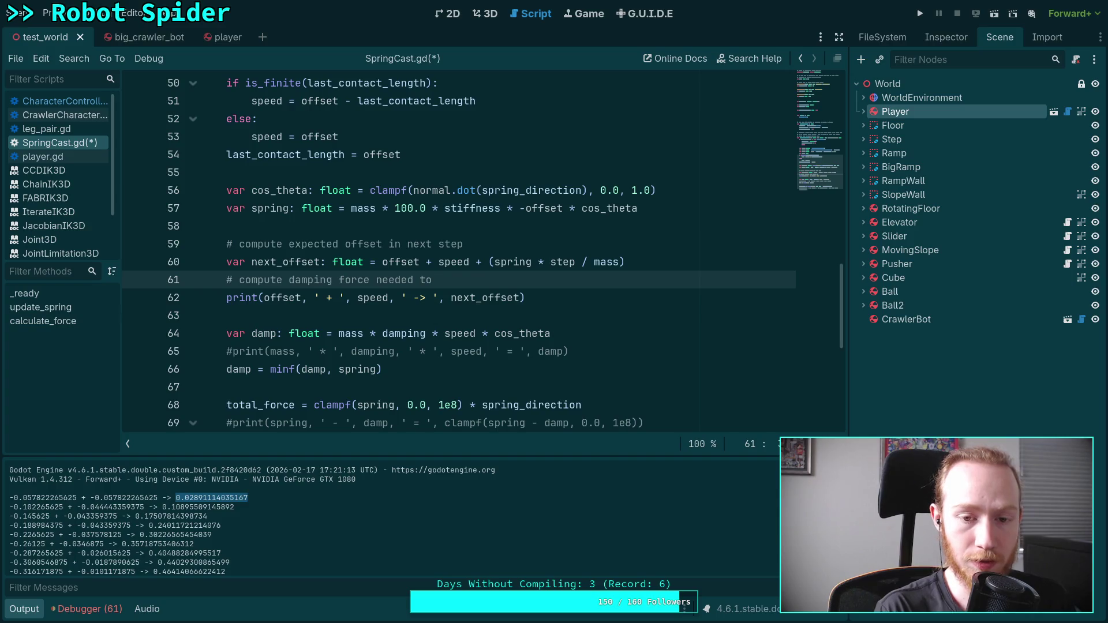
pyautogui.write('set next_opps')
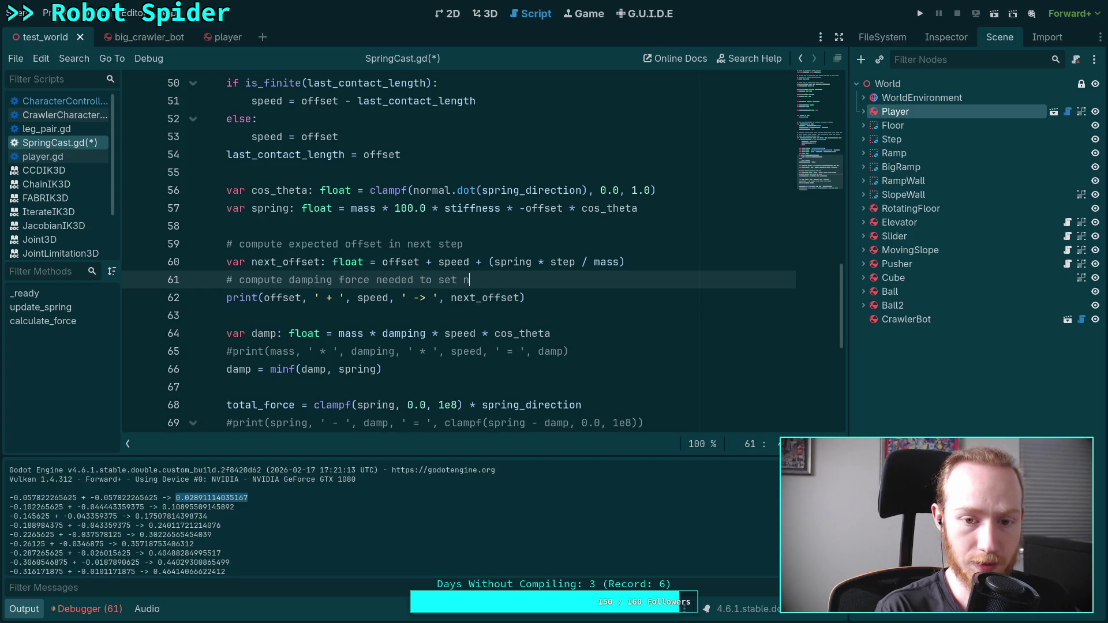
pyautogui.press('BackSpace')
pyautogui.press('BackSpace')
pyautogui.press('BackSpace')
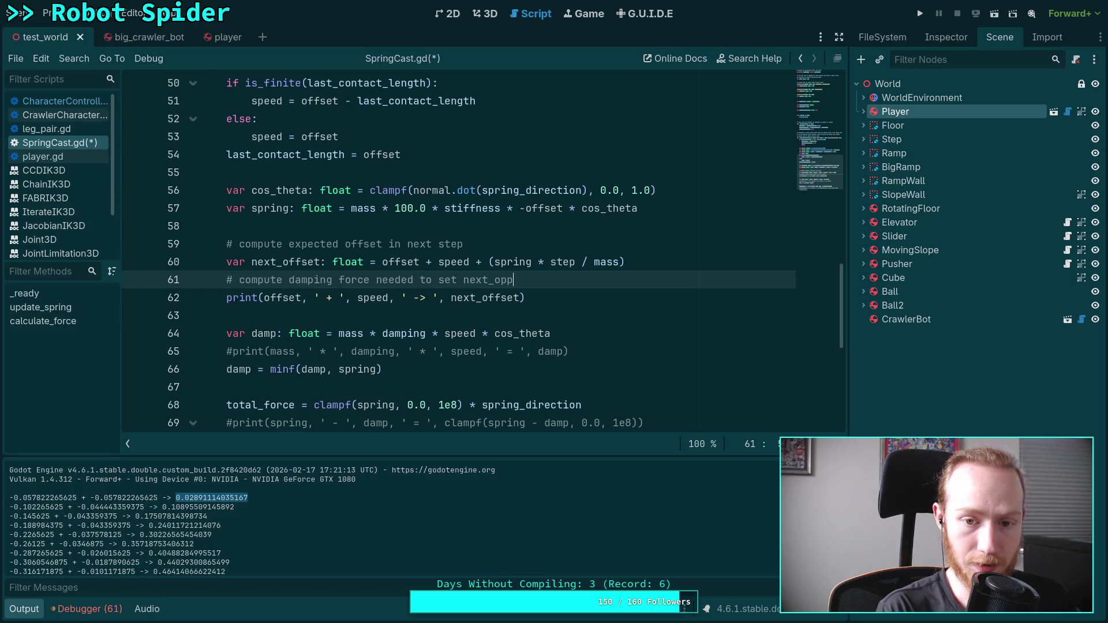
pyautogui.write('ffset to 0')
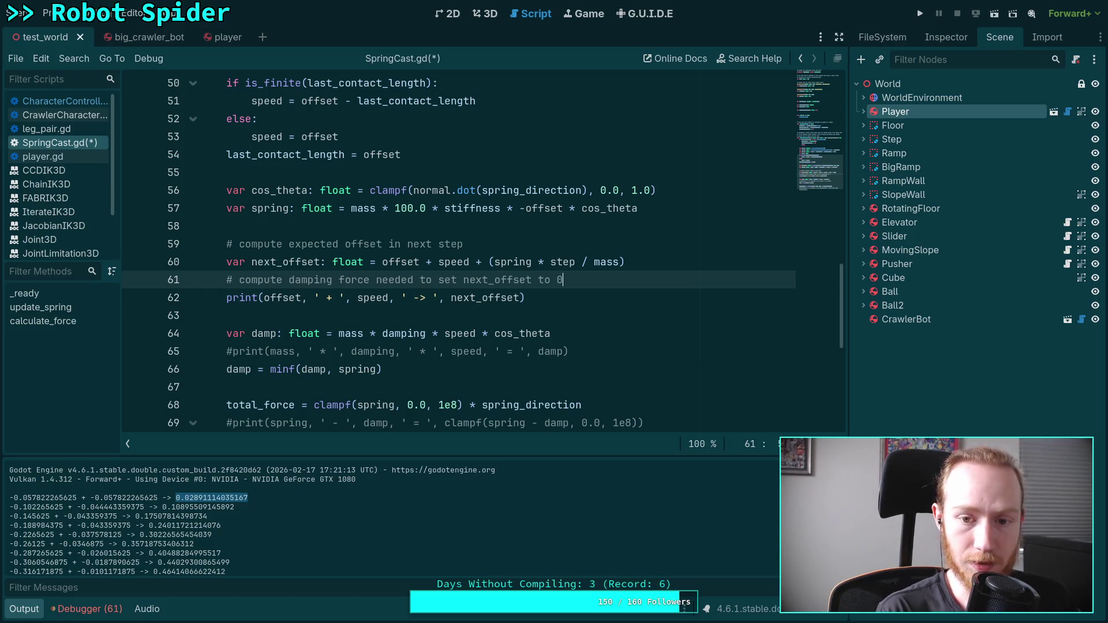
pyautogui.press('Return')
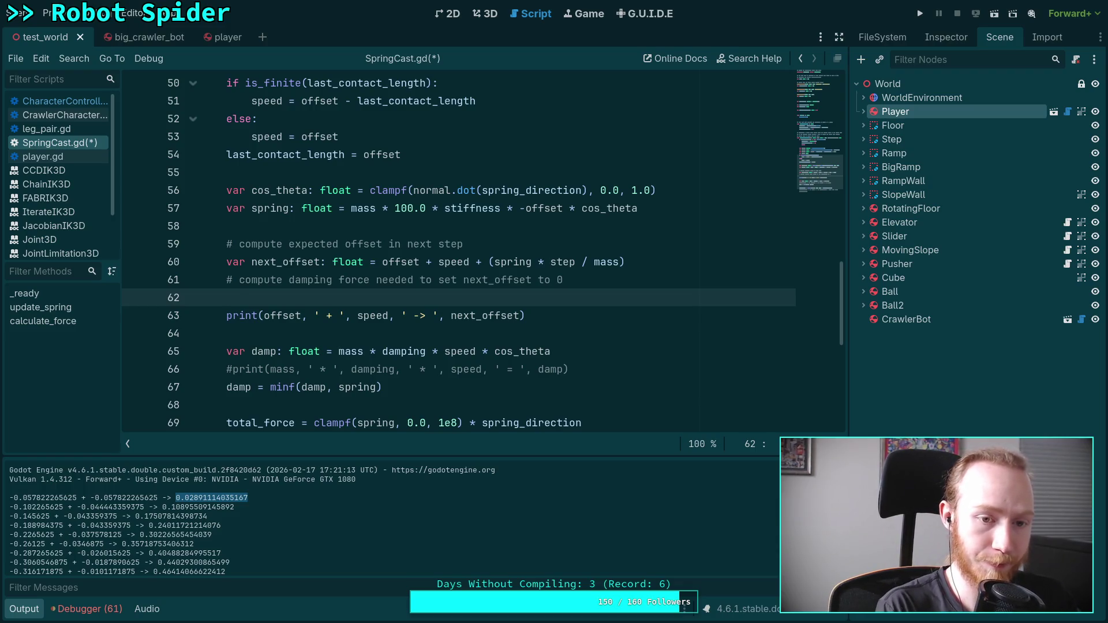
pyautogui.write('if next_offset')
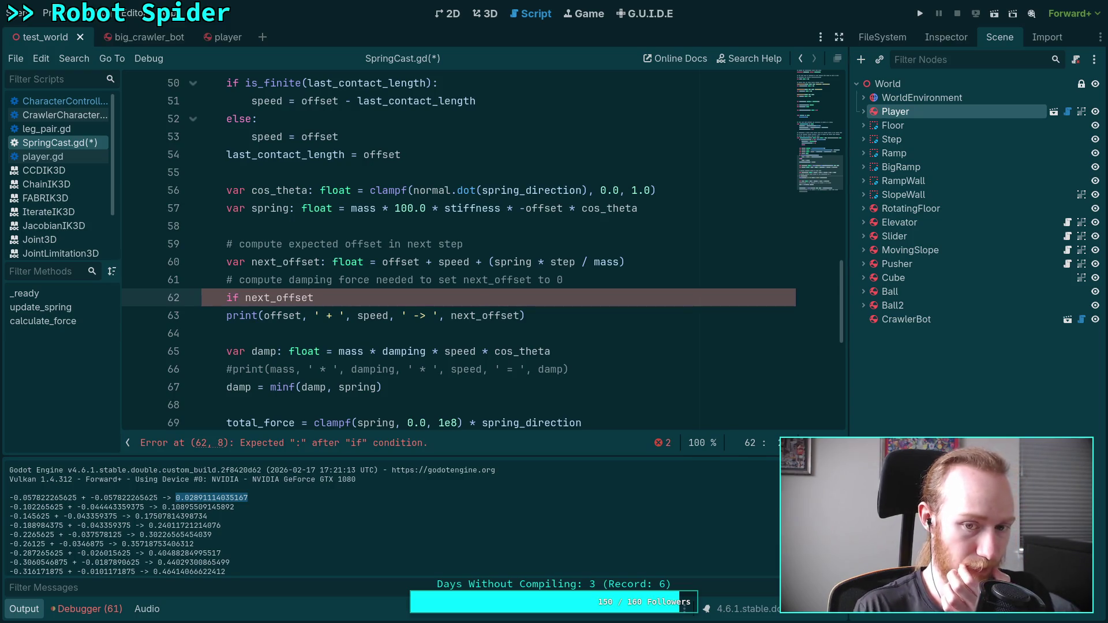
# Finish the condition as 'if next_offset > 0.0:' and start 'spring -=' on the indented line
pyautogui.scroll(2, 640, 329)
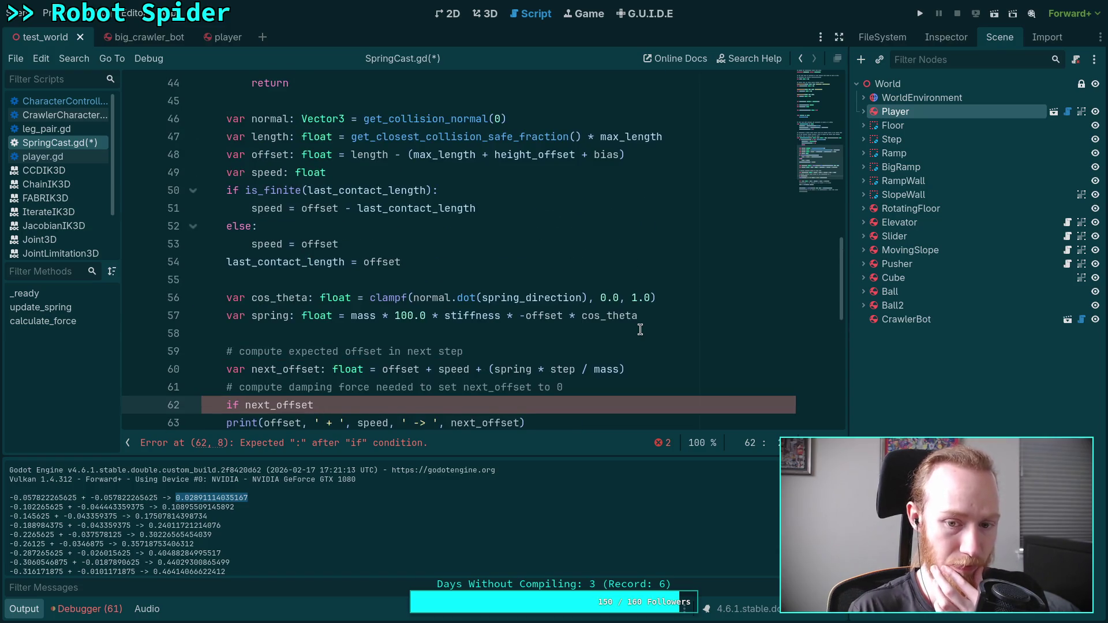
pyautogui.scroll(-1, 640, 328)
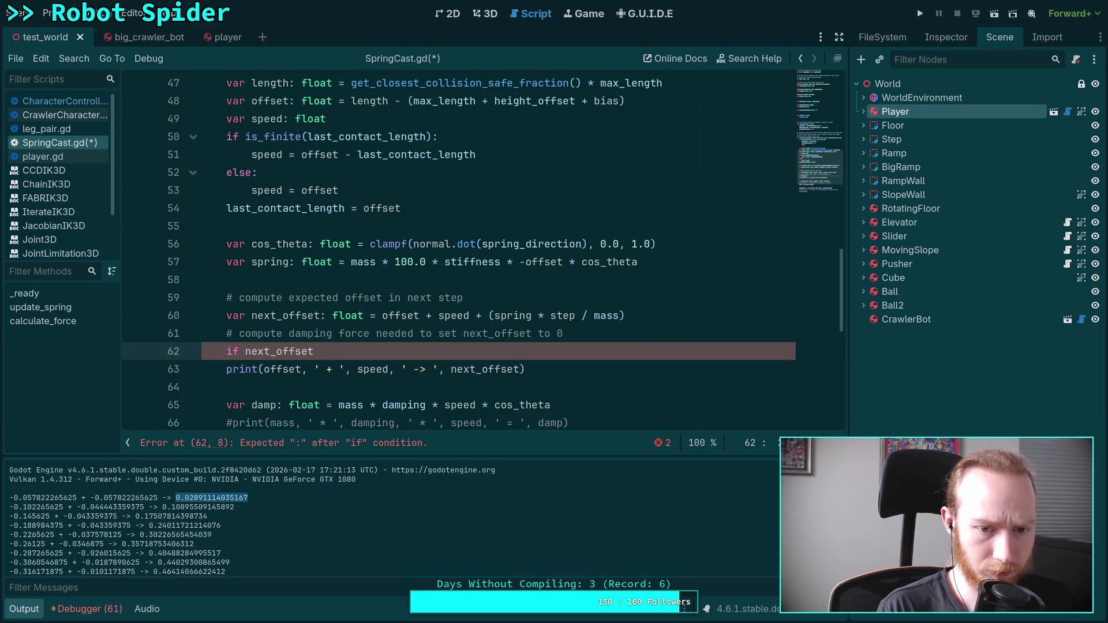
pyautogui.write('>0.0:')
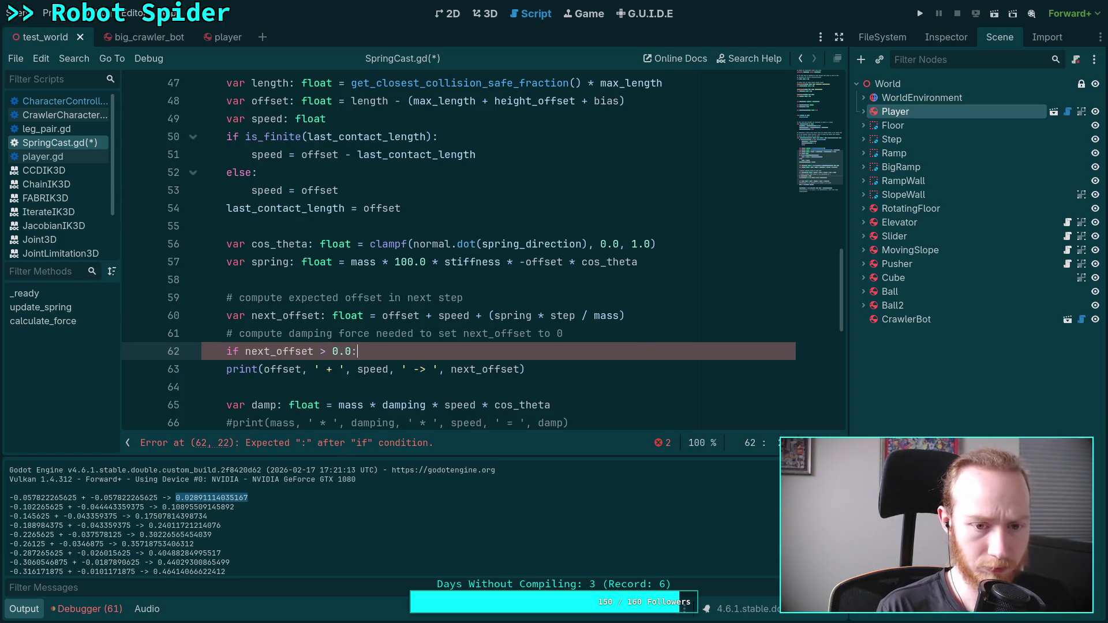
pyautogui.press('Return')
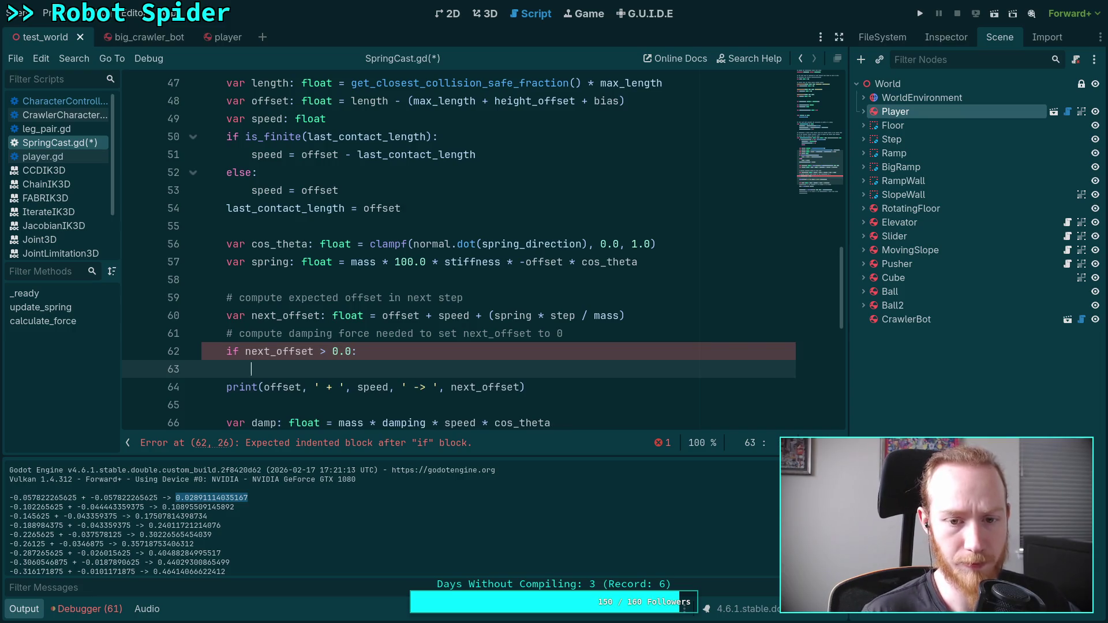
pyautogui.scroll(-1, 591, 323)
pyautogui.scroll(1, 589, 324)
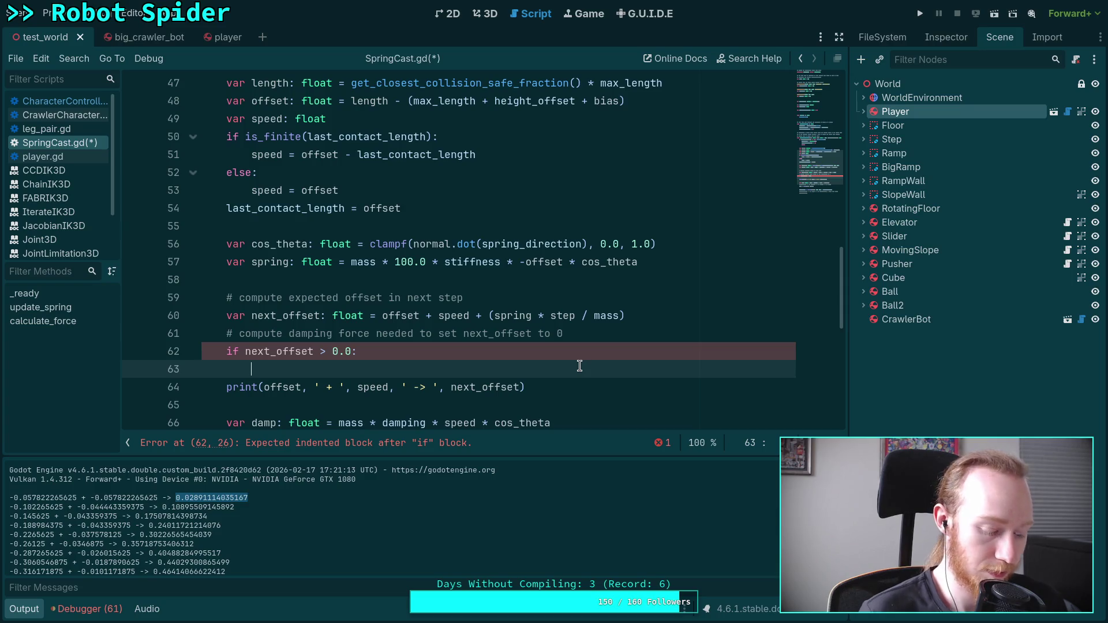
pyautogui.write('spring -=')
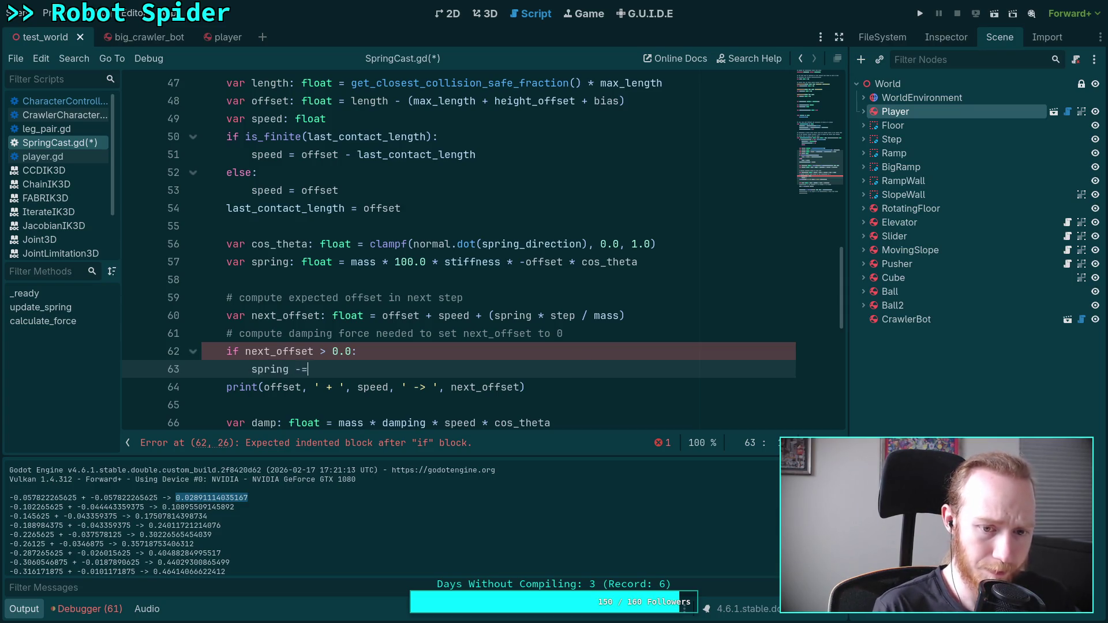
pyautogui.scroll(-4, 462, 254)
# Move the damp declaration above the if-block and initialise it to 0.0
pyautogui.scroll(2, 462, 254)
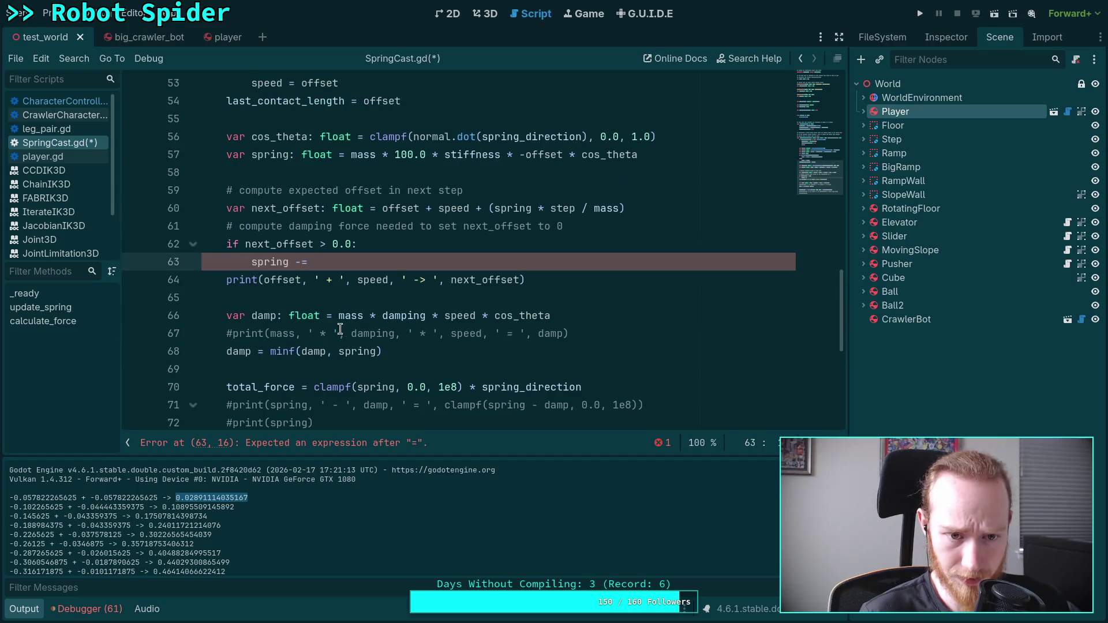
pyautogui.click(238, 326)
pyautogui.press('Up')
pyautogui.hotkey('alt', 'Up')
pyautogui.hotkey('alt', 'Up')
pyautogui.hotkey('alt', 'Up')
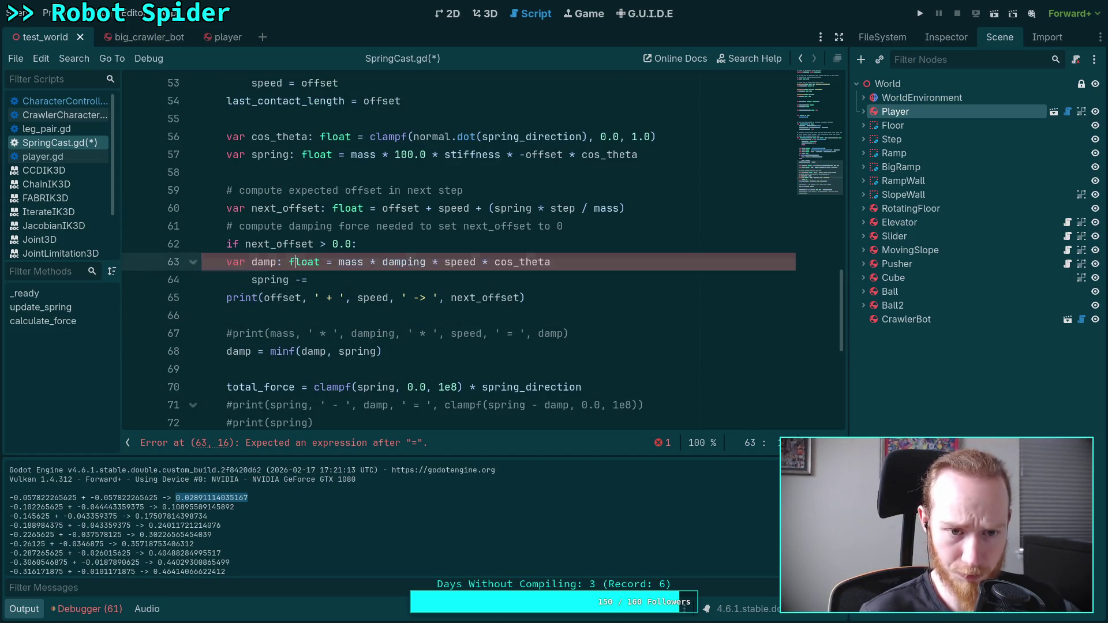
pyautogui.moveTo(338, 244); pyautogui.dragTo(605, 244)
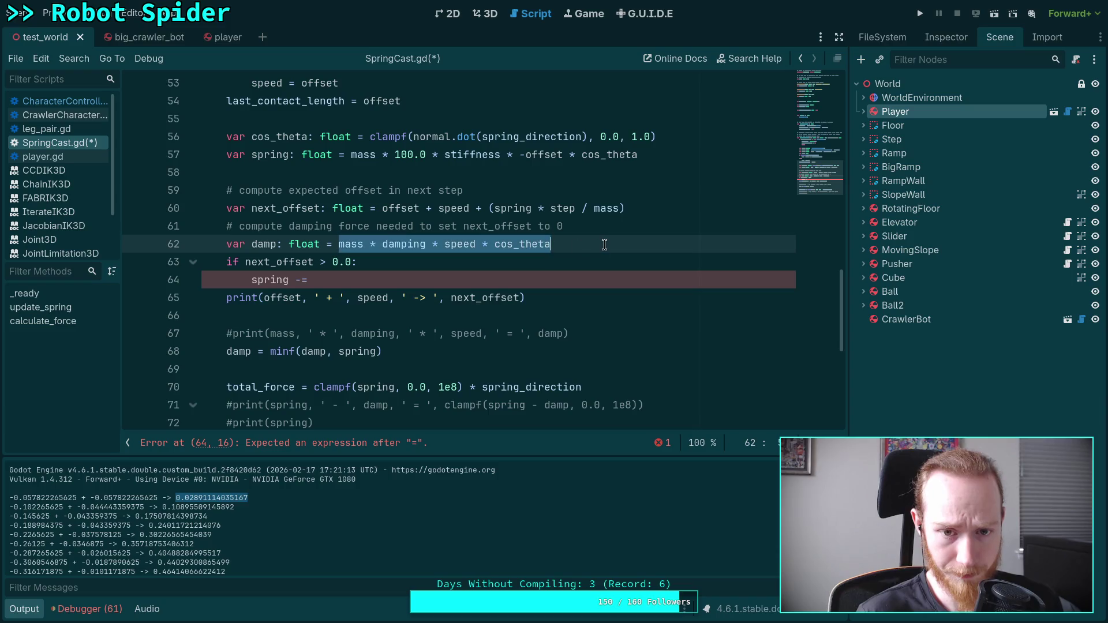
pyautogui.write('0.0')
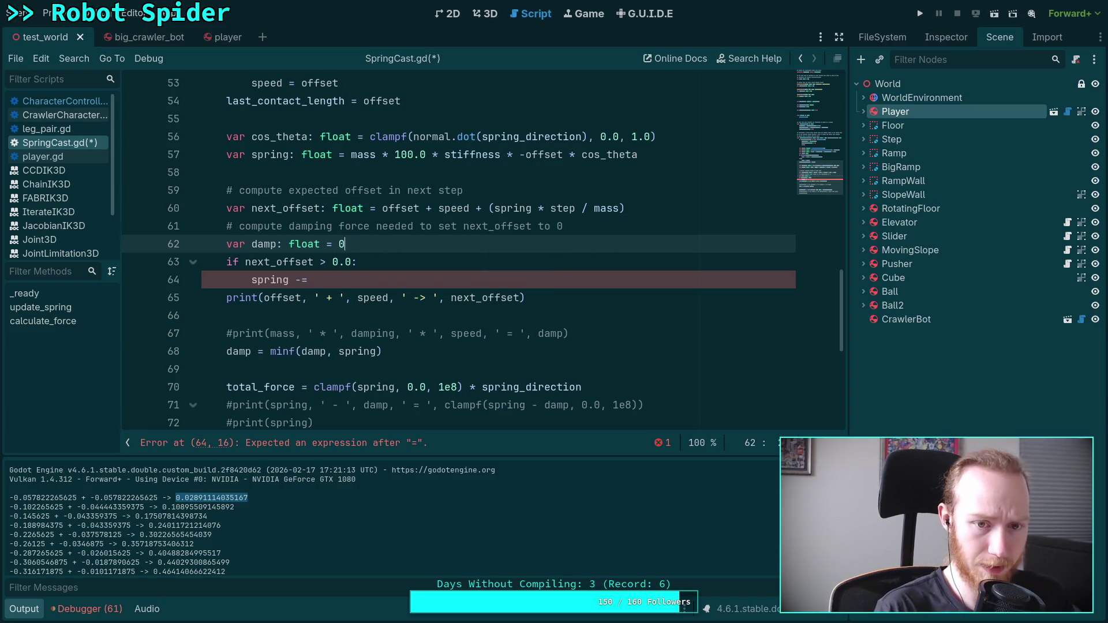
# Change the inner 'spring -=' line to 'spring ='
pyautogui.moveTo(315, 280); pyautogui.dragTo(296, 280)
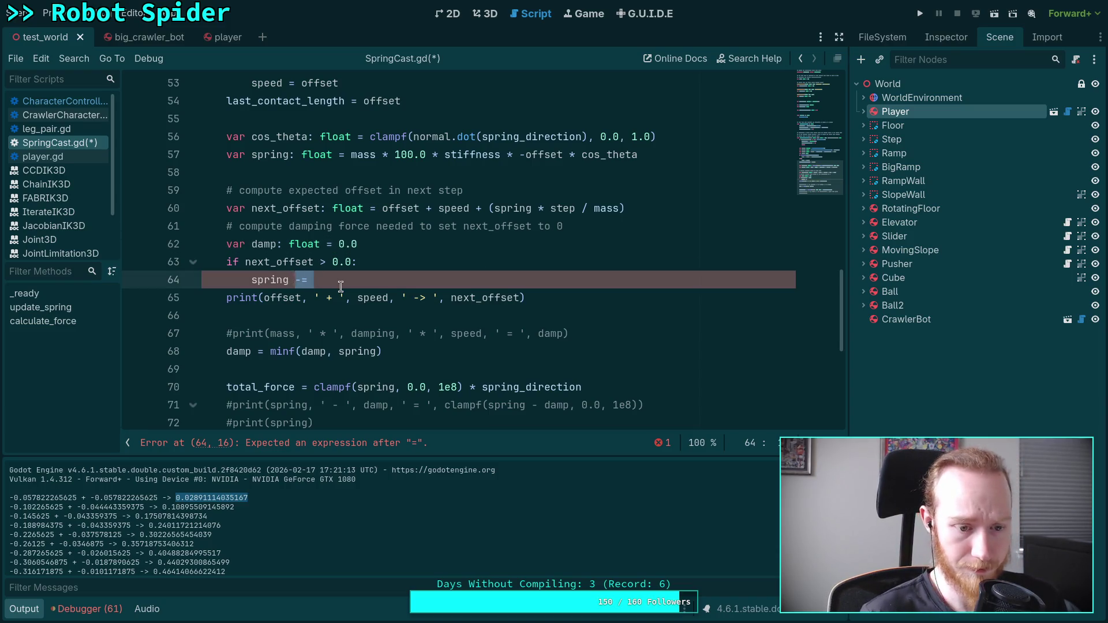
pyautogui.write('+')
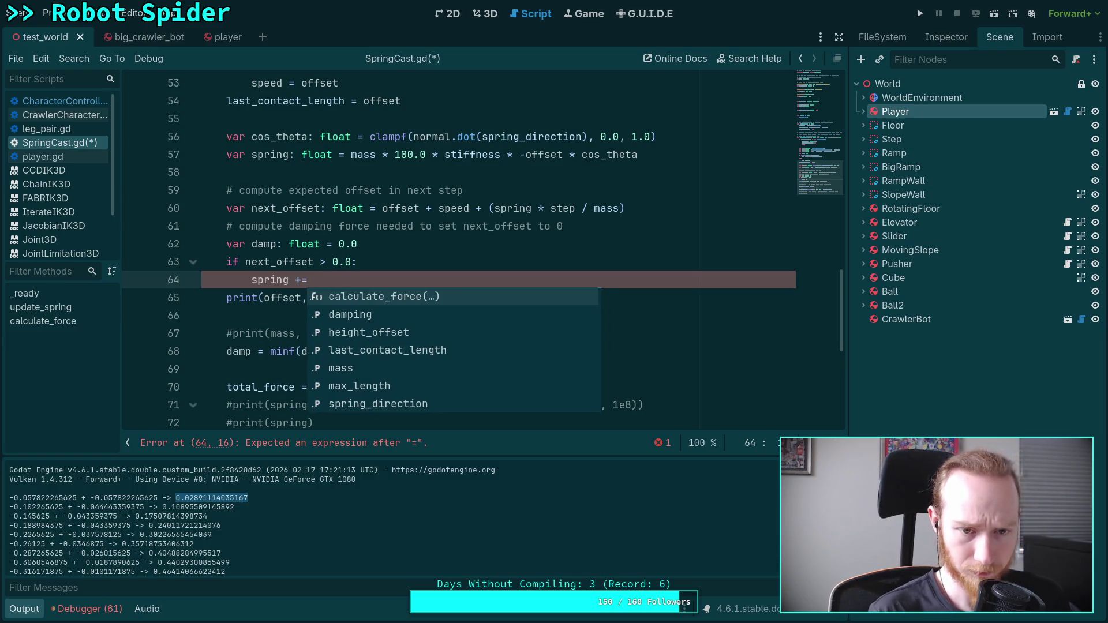
pyautogui.press('BackSpace')
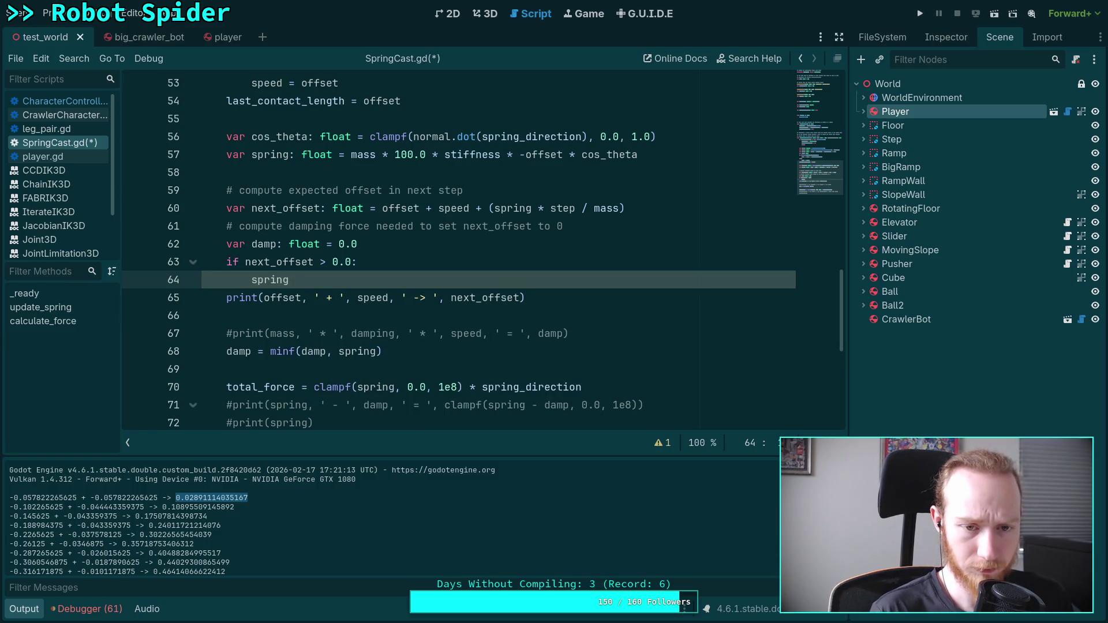
pyautogui.write(' =')
pyautogui.press('Escape')
pyautogui.press('Down')
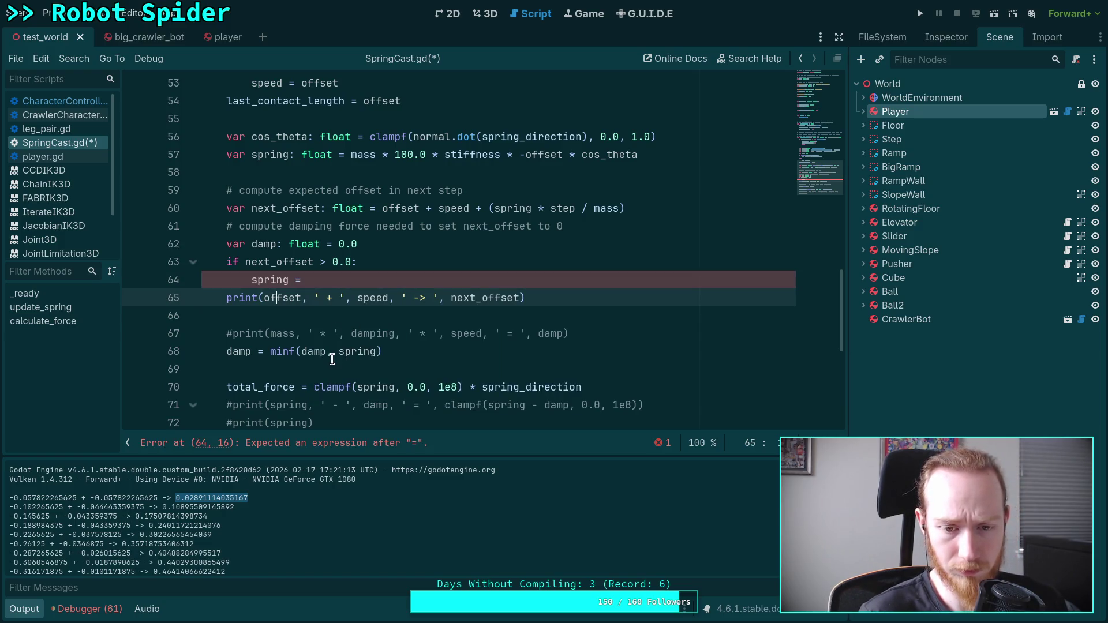
pyautogui.scroll(1, 332, 359)
pyautogui.press('Up')
pyautogui.scroll(-1, 332, 359)
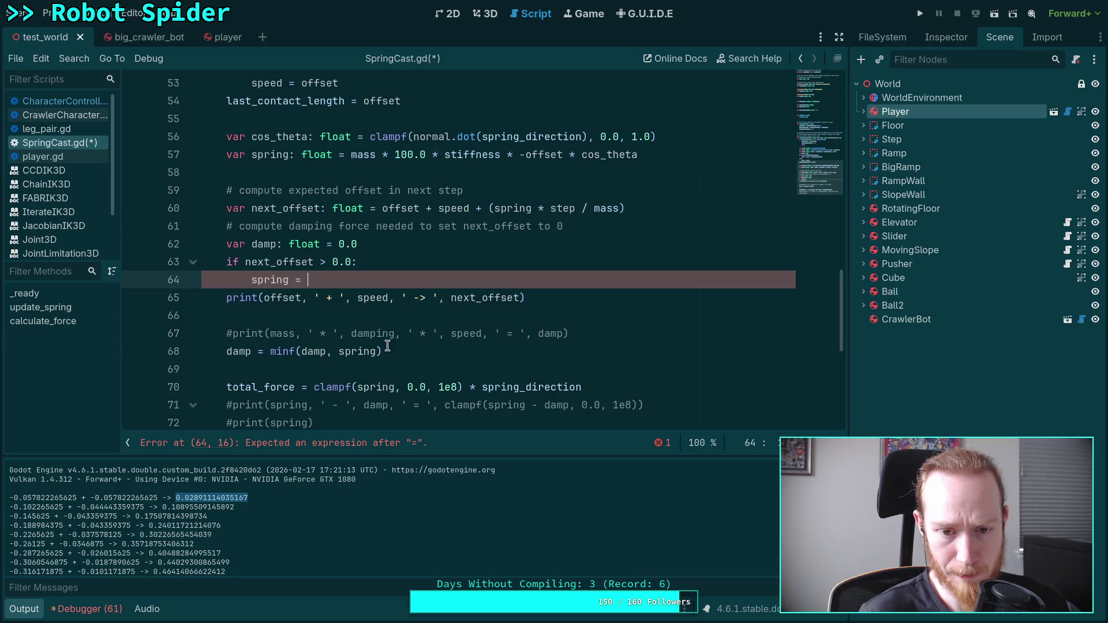
pyautogui.scroll(1, 387, 345)
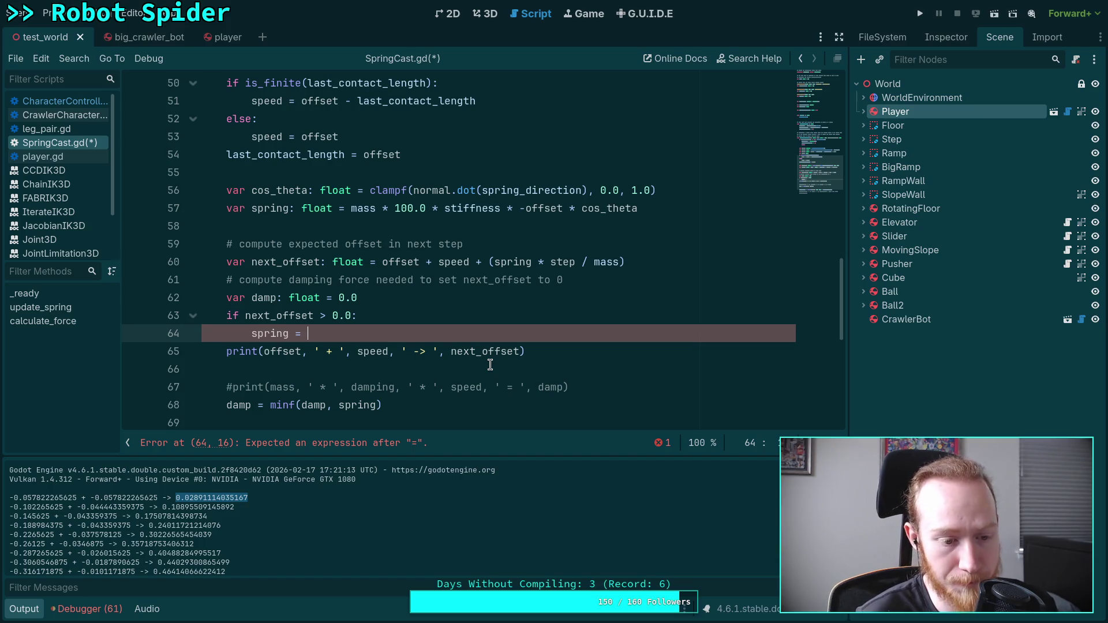
pyautogui.scroll(-3, 335, 534)
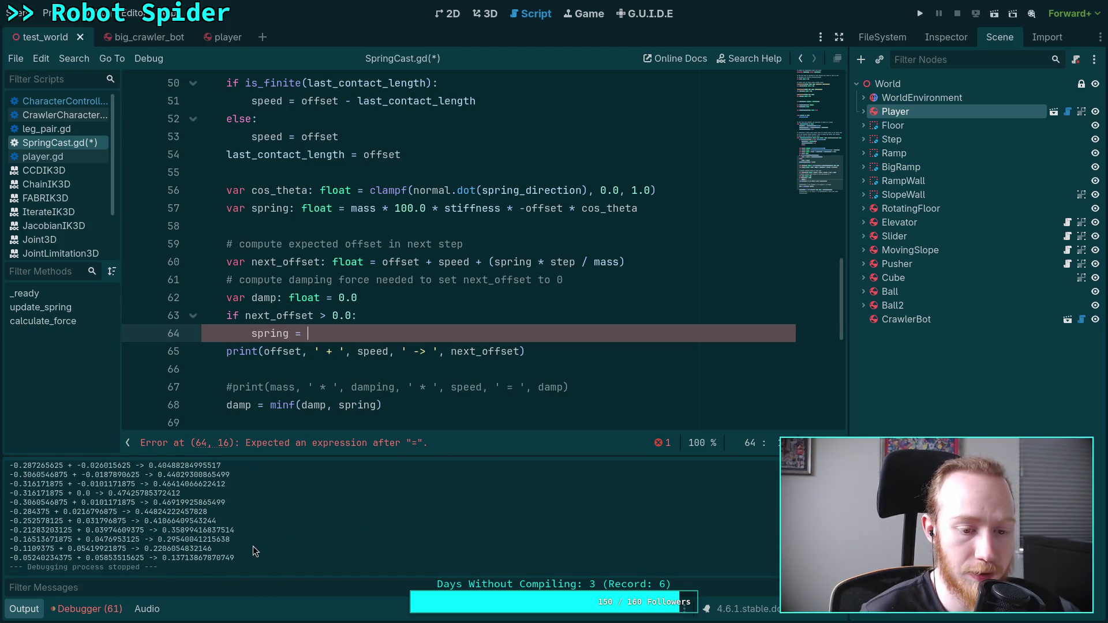
pyautogui.scroll(2, 253, 546)
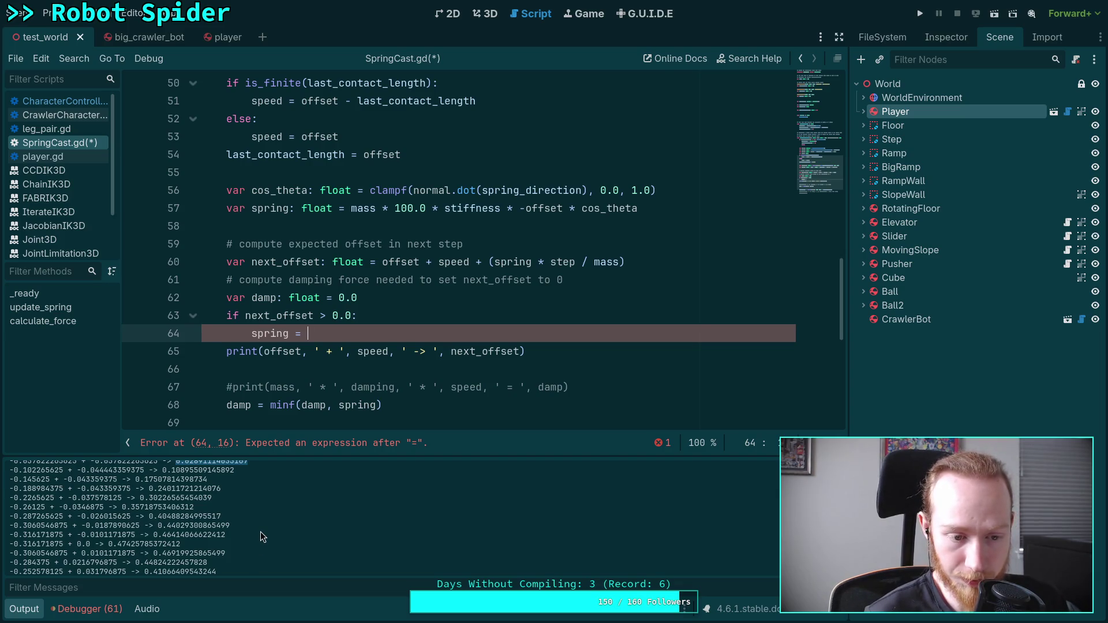
pyautogui.scroll(-1, 84, 536)
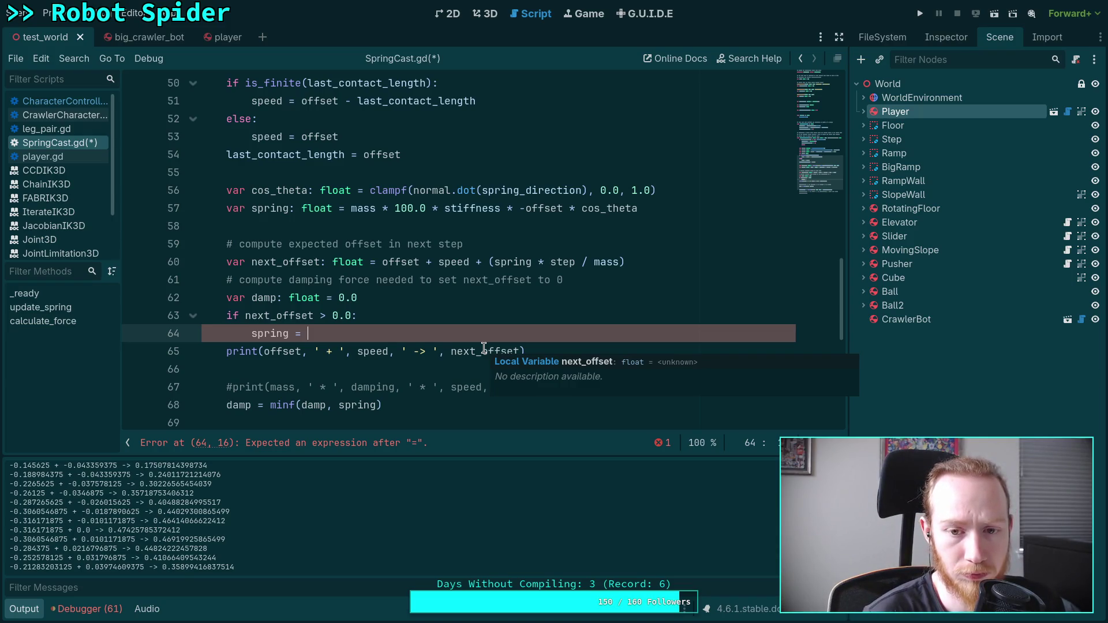
pyautogui.moveTo(488, 261); pyautogui.dragTo(625, 261)
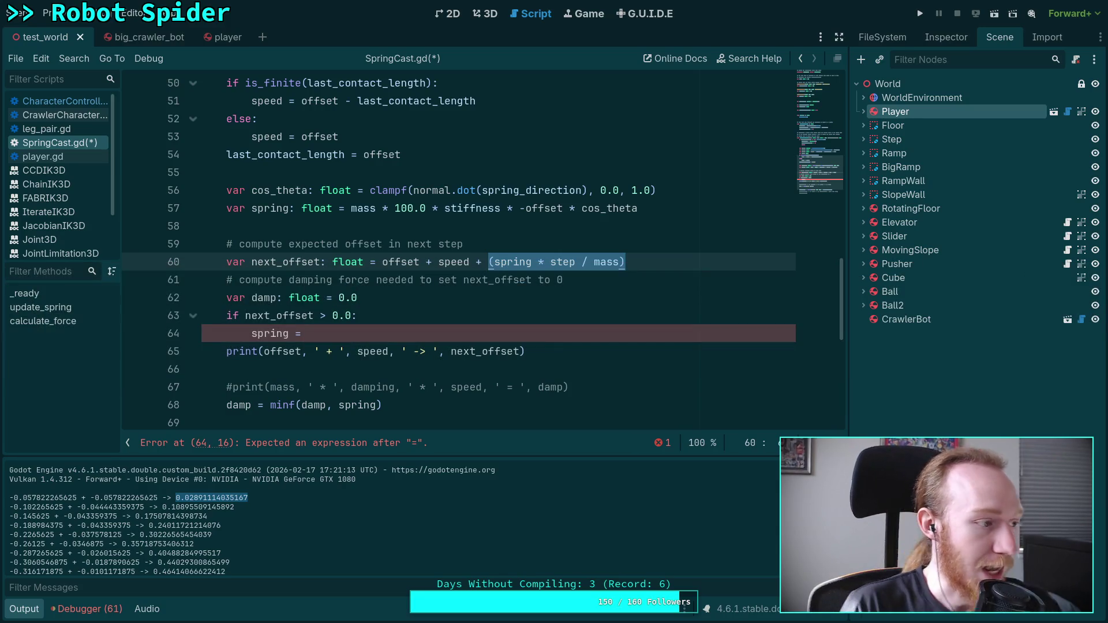
# Remove lines 63–64, the unfinished 'if next_offset > 0.0:' and 'spring =' lines
pyautogui.click(414, 333)
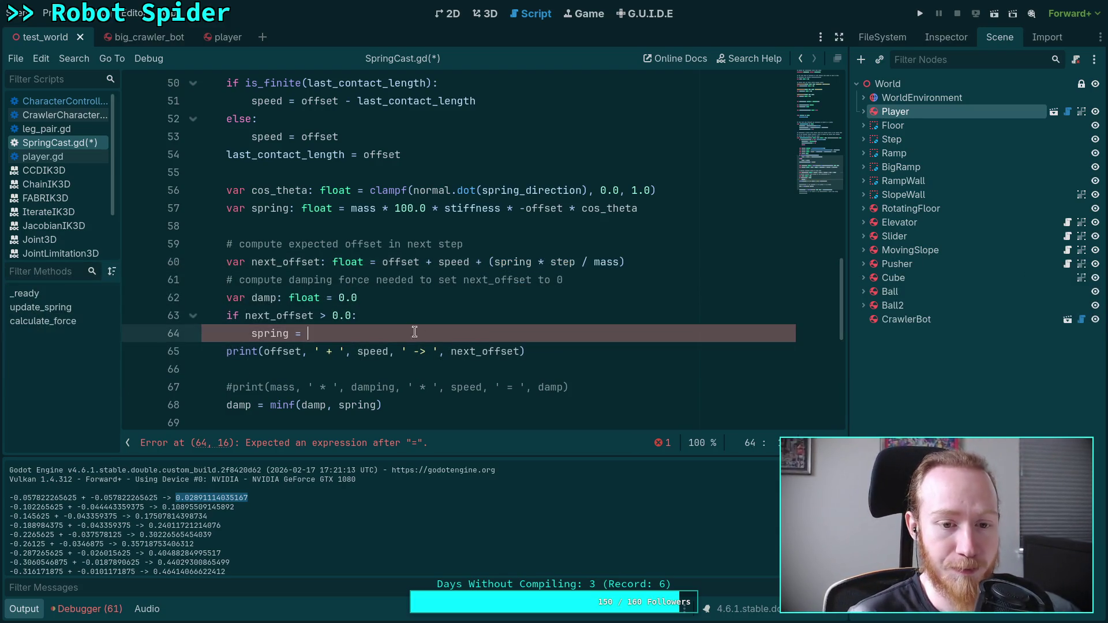
pyautogui.moveTo(252, 262); pyautogui.dragTo(362, 263)
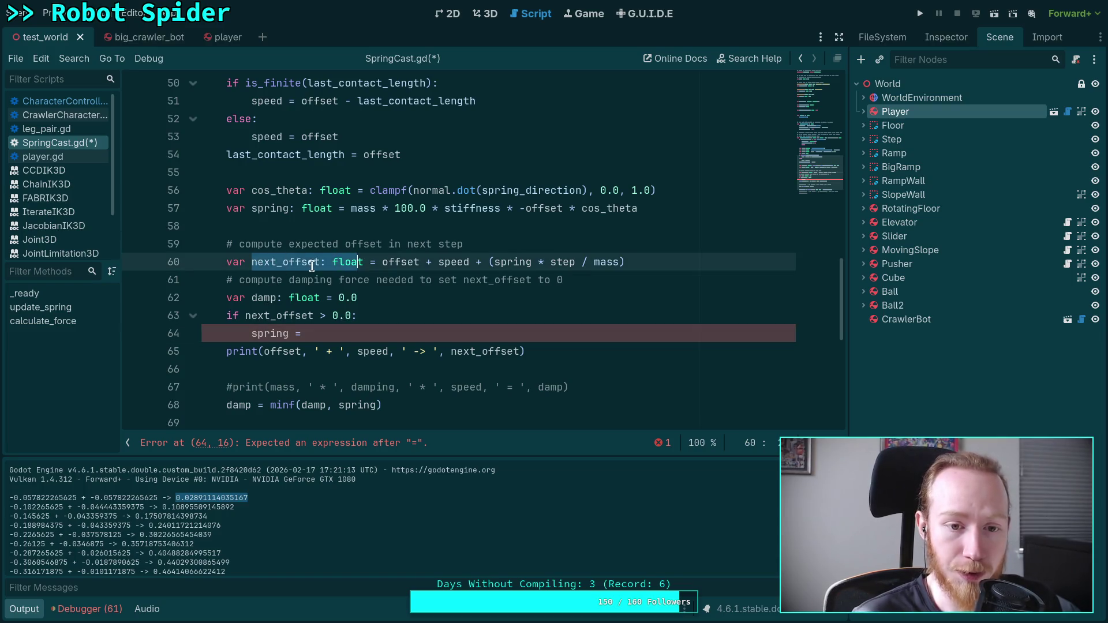
pyautogui.moveTo(327, 335)
pyautogui.mouseDown()
pyautogui.moveTo(248, 348)
pyautogui.moveTo(250, 337)
pyautogui.mouseUp()
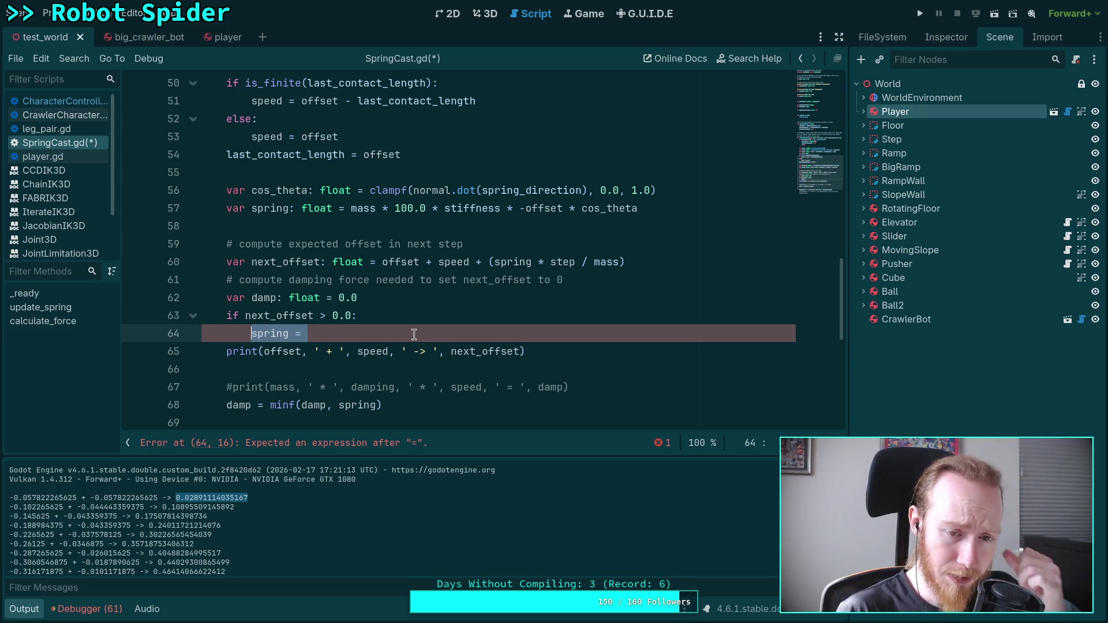
pyautogui.click(334, 333)
pyautogui.moveTo(324, 335); pyautogui.dragTo(225, 316)
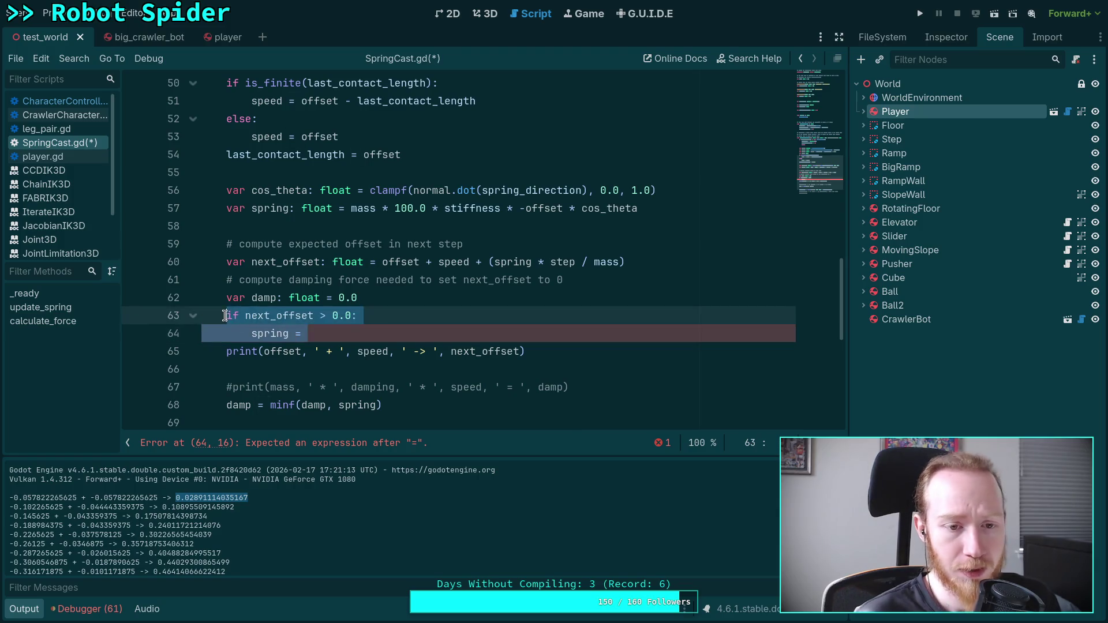
pyautogui.moveTo(297, 328)
pyautogui.mouseDown()
pyautogui.moveTo(309, 334)
pyautogui.moveTo(392, 296)
pyautogui.mouseUp()
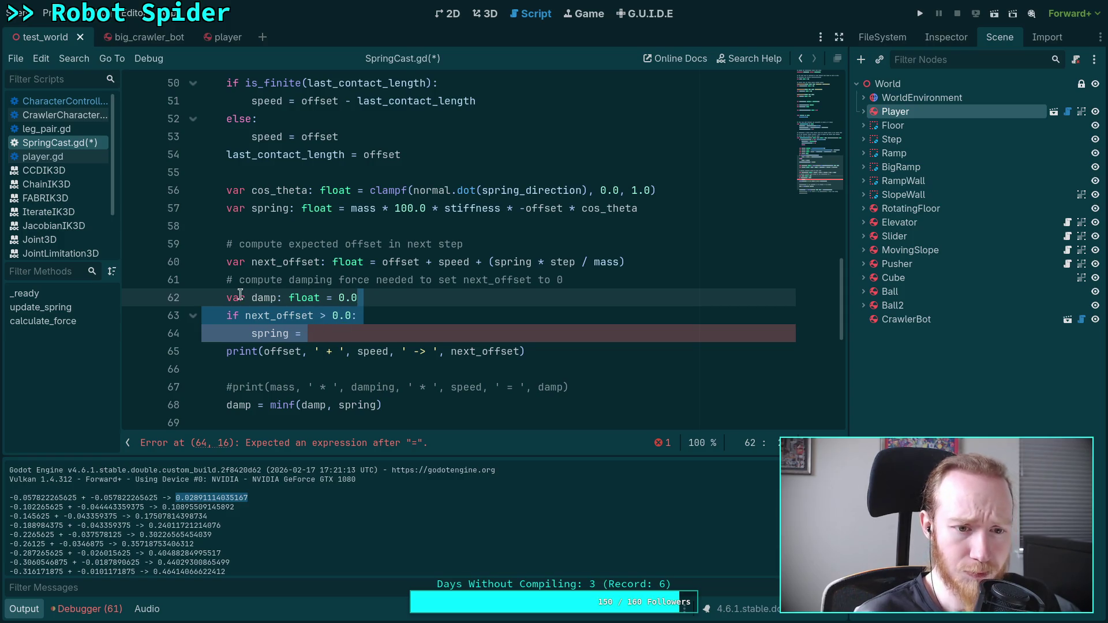
pyautogui.click(320, 337)
pyautogui.hotkey('ctrl', 'z')
pyautogui.hotkey('ctrl', 'z')
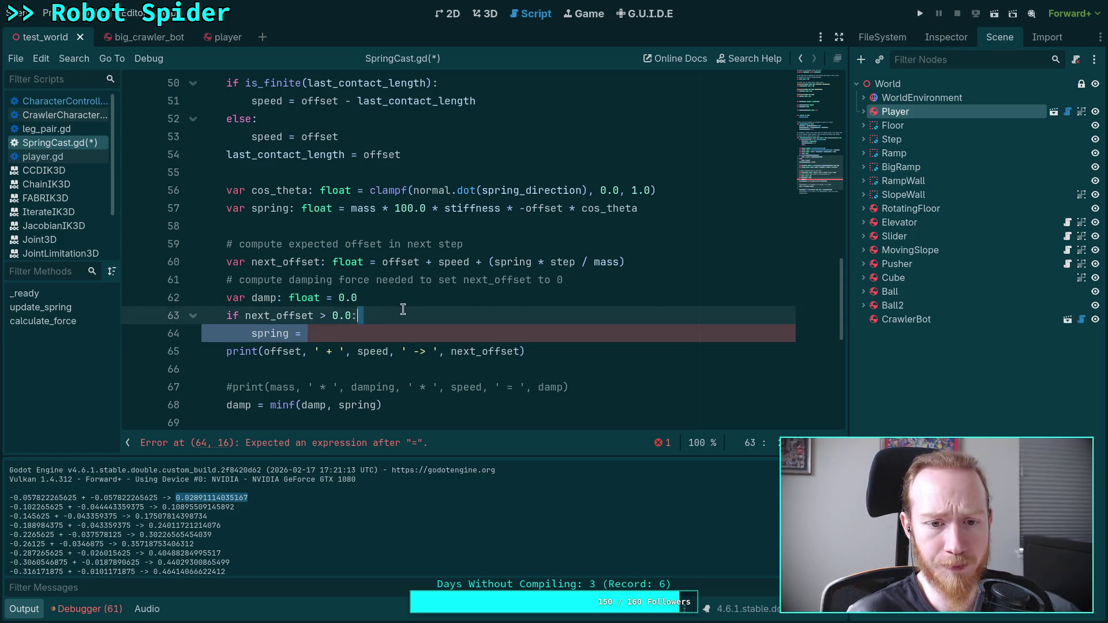
pyautogui.click(665, 262)
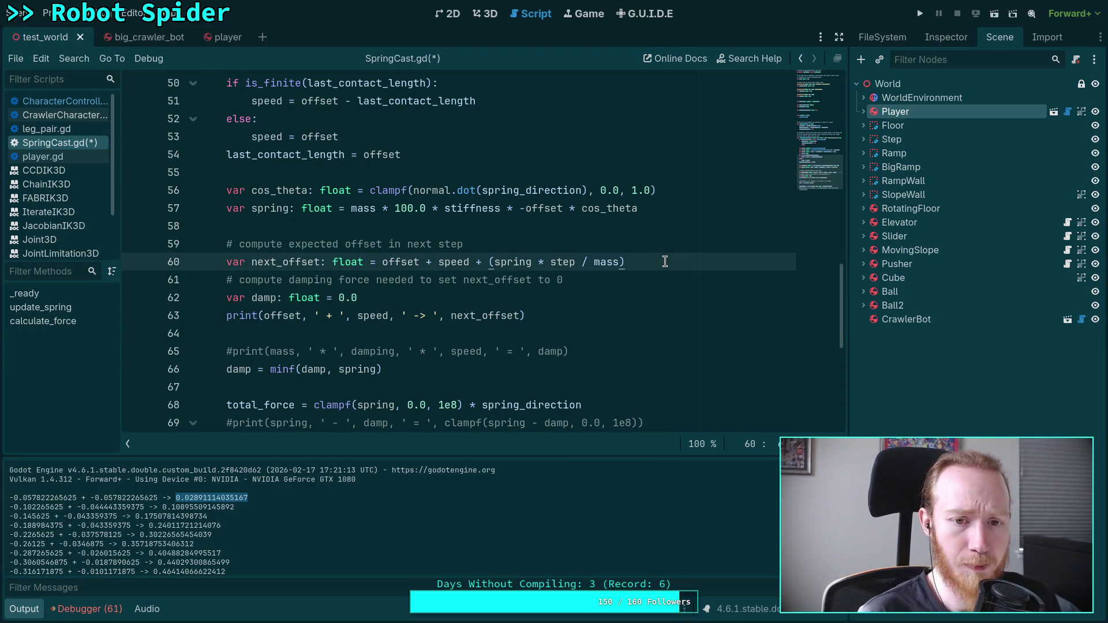
# Add line 61 '0 = offset + speed + ( (spring - damp) * step / mass )' and a blank line
pyautogui.press('Return')
pyautogui.write('0 =')
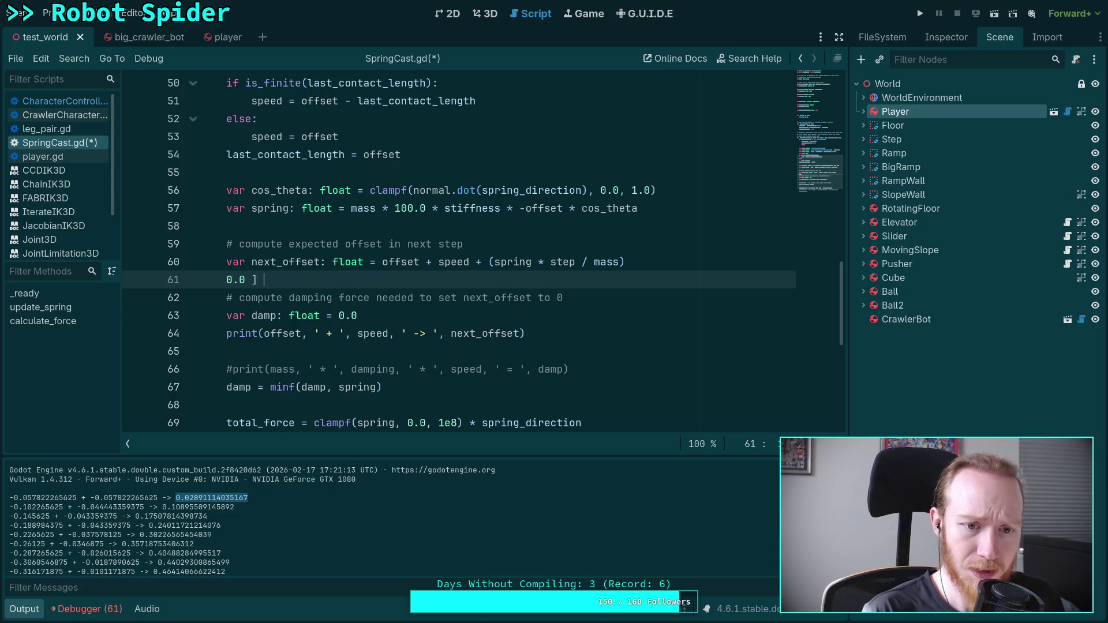
pyautogui.write(' offset + ')
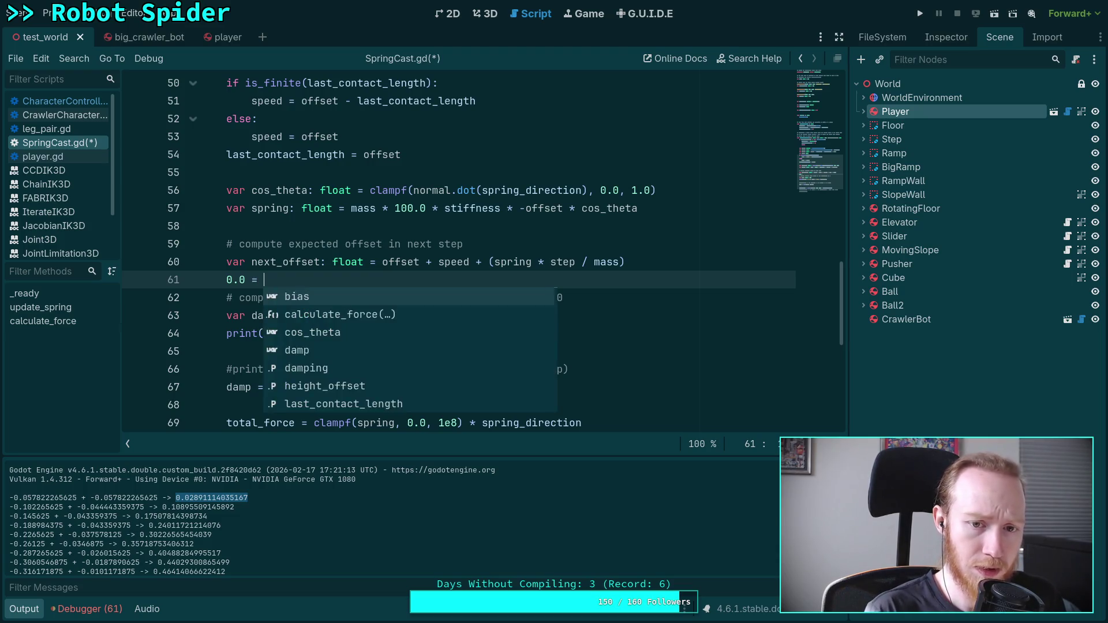
pyautogui.write('spe')
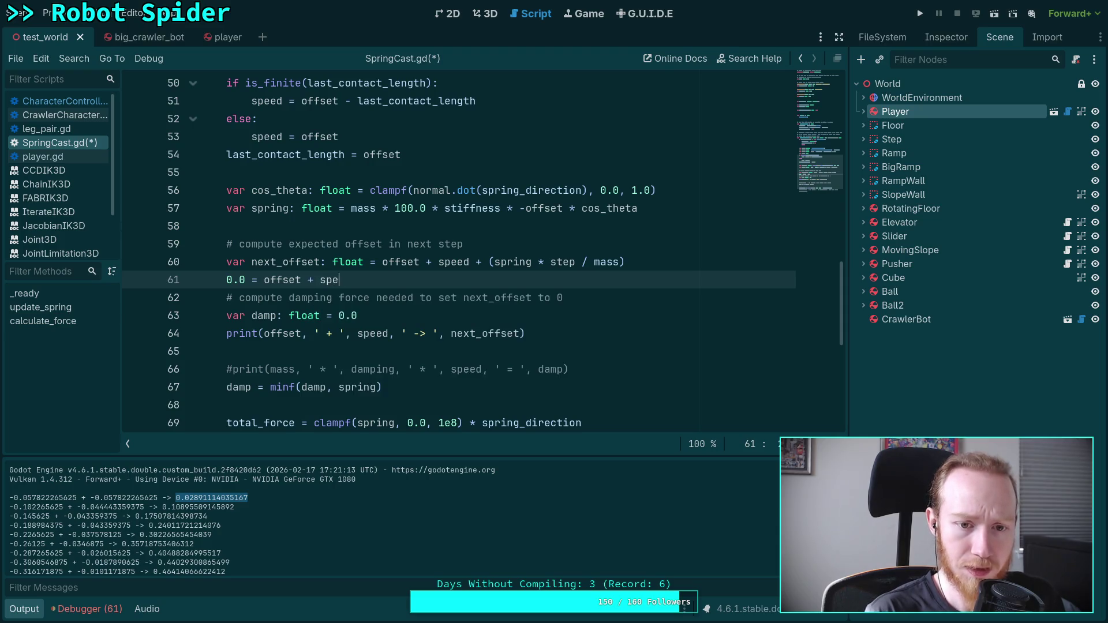
pyautogui.write('ed + (')
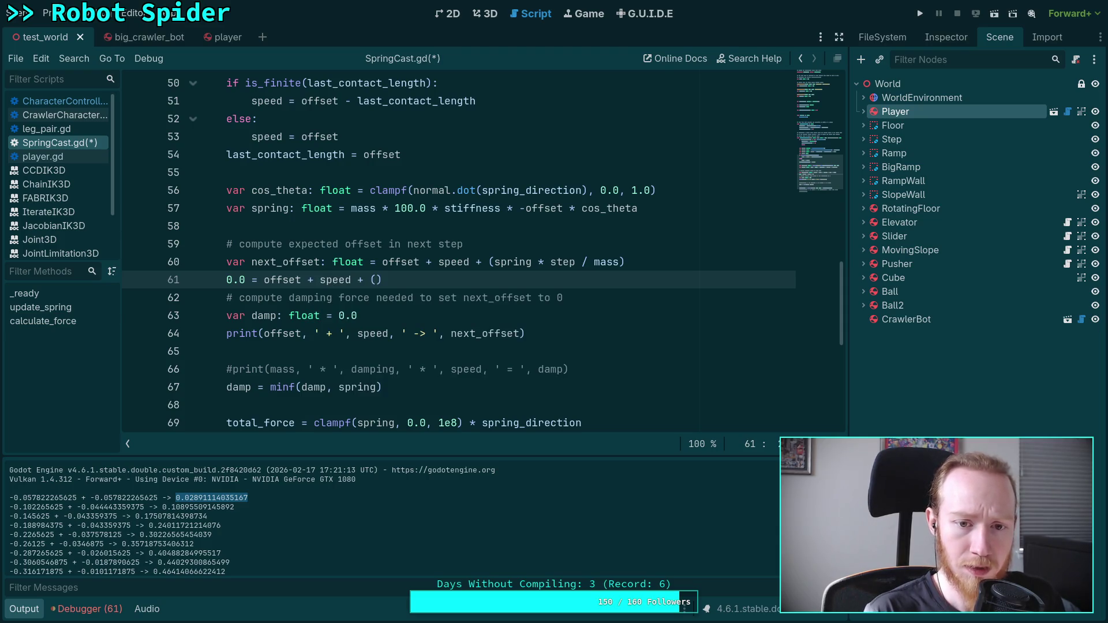
pyautogui.write(' (spring')
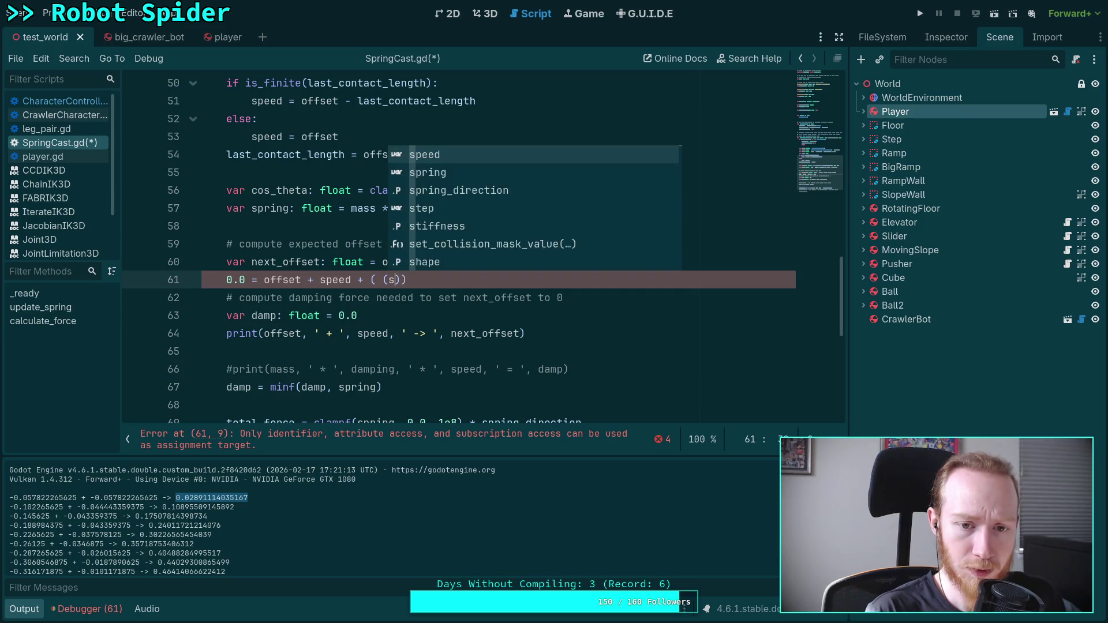
pyautogui.write(' - damp) * ')
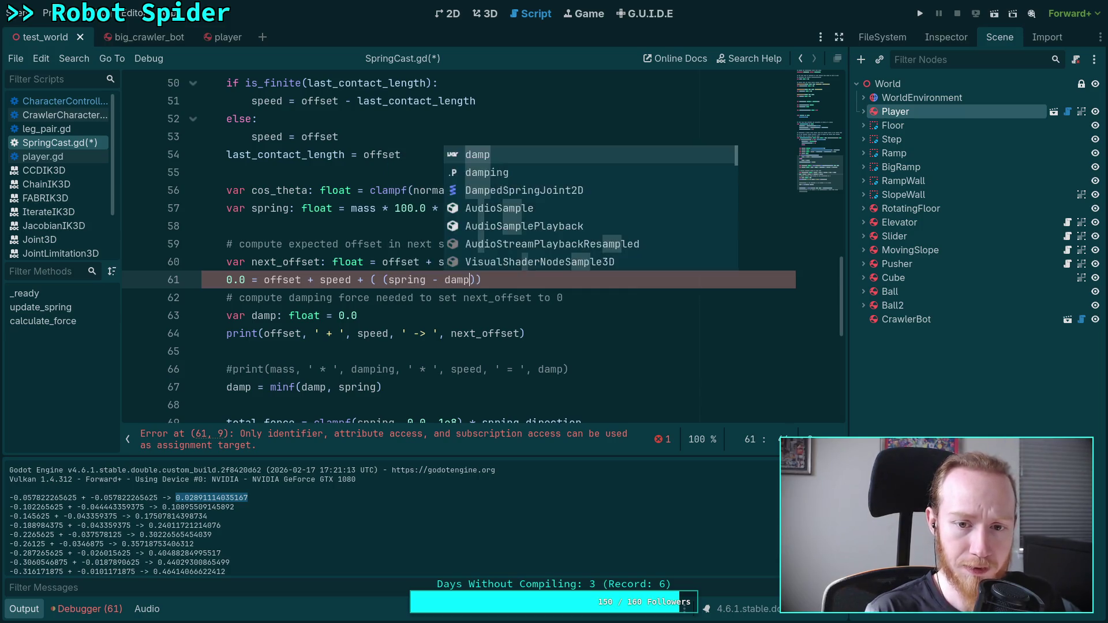
pyautogui.write('step ')
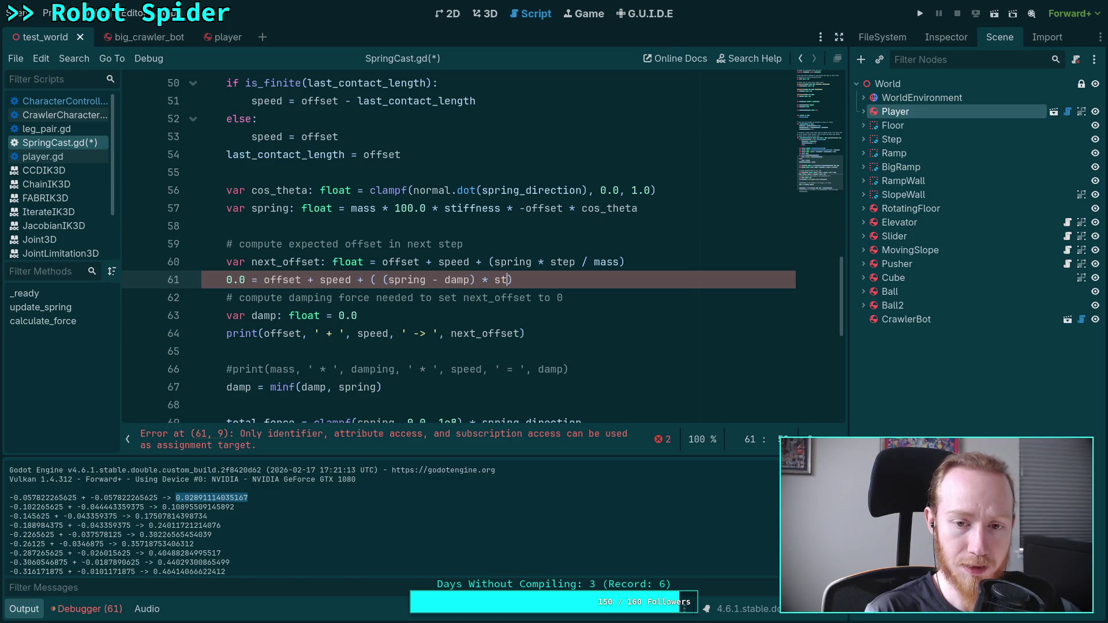
pyautogui.write('/ mass')
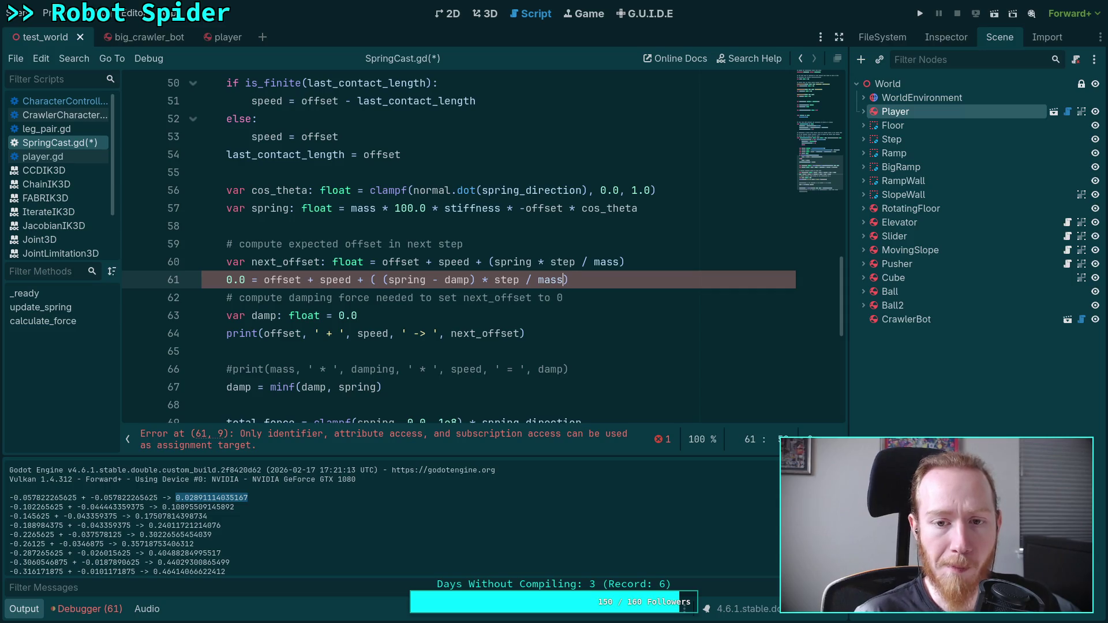
pyautogui.write(' )')
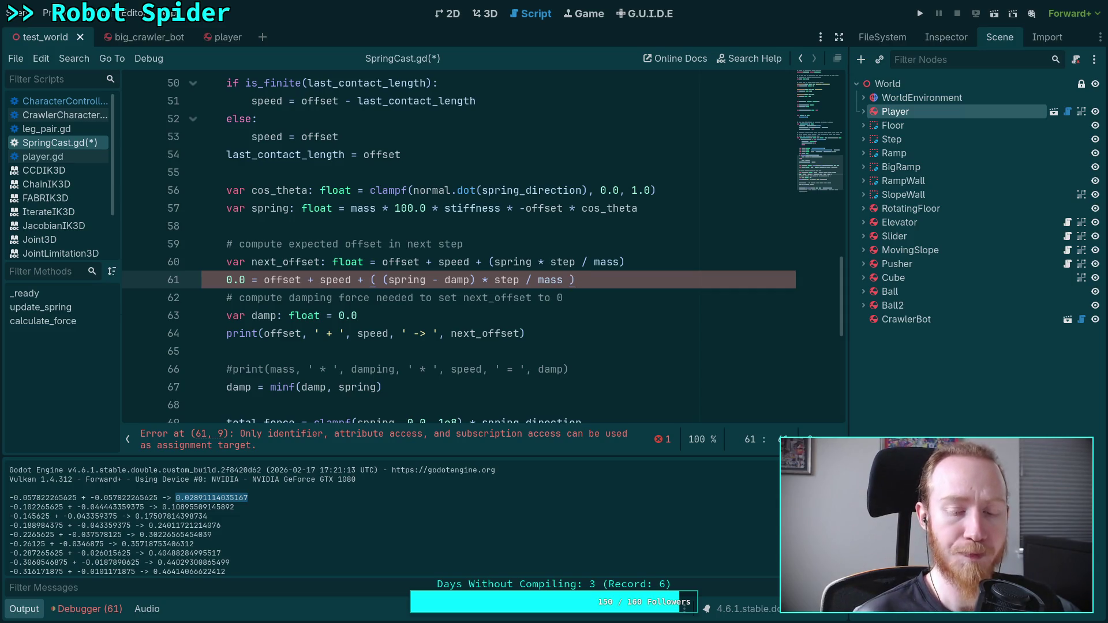
pyautogui.press('Return')
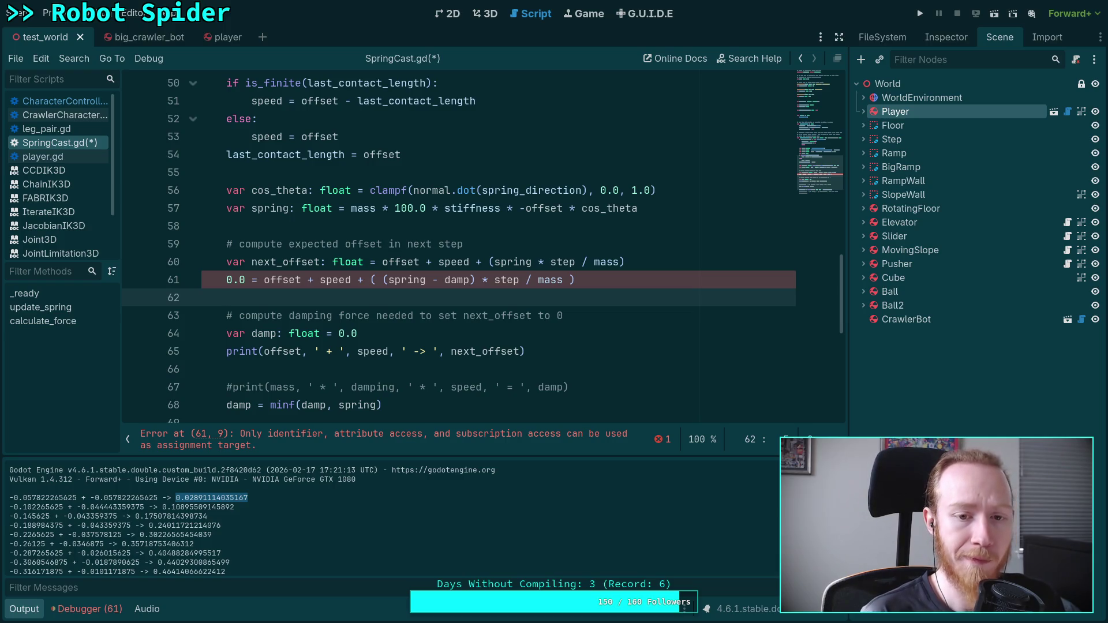
# Copy the '( (spring - damp) * step / mass )' term from line 61 onto line 62
pyautogui.moveTo(371, 280); pyautogui.dragTo(583, 281)
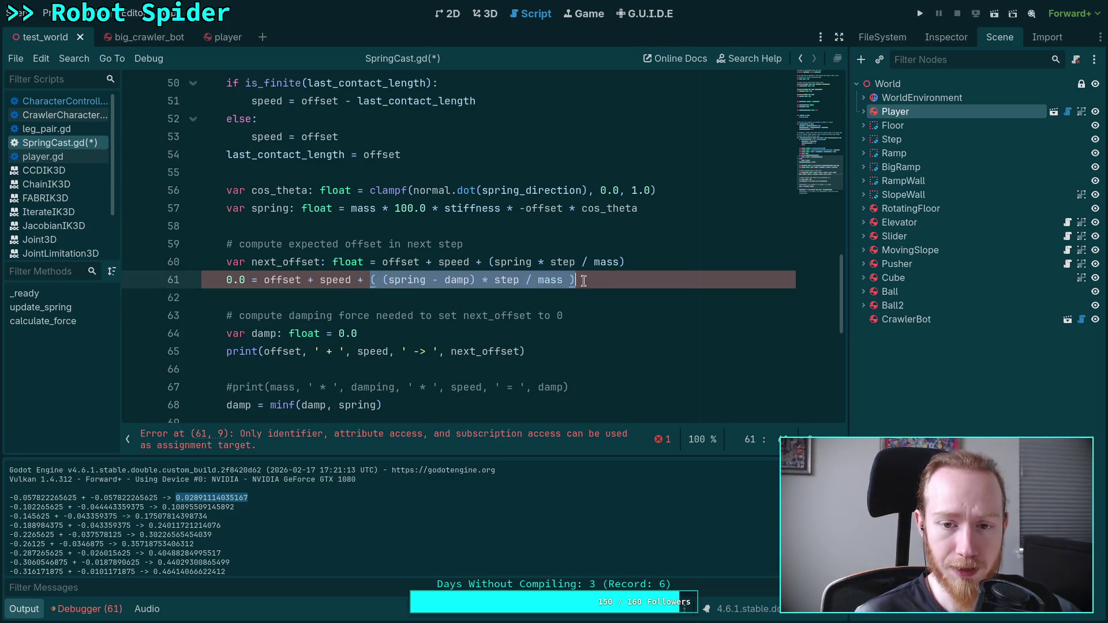
pyautogui.rightClick(529, 282)
pyautogui.click(545, 345)
pyautogui.click(421, 300)
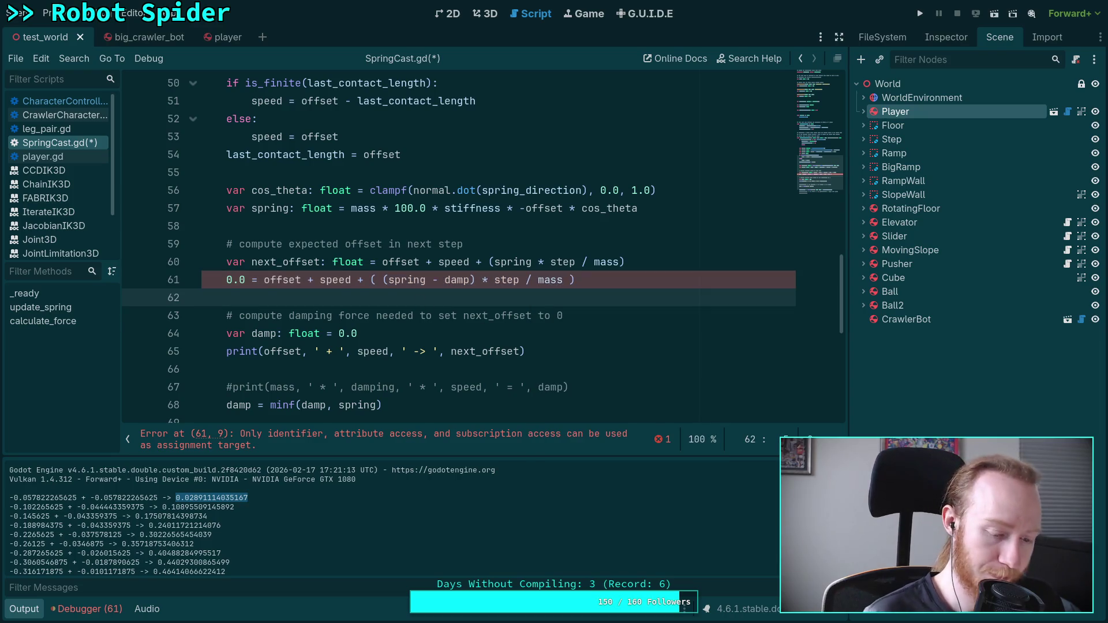
pyautogui.hotkey('ctrl', 'v')
# Complete line 62 as '0.0 - ( (spring - damp) * step / mass ) = offset + speed'
pyautogui.click(226, 296)
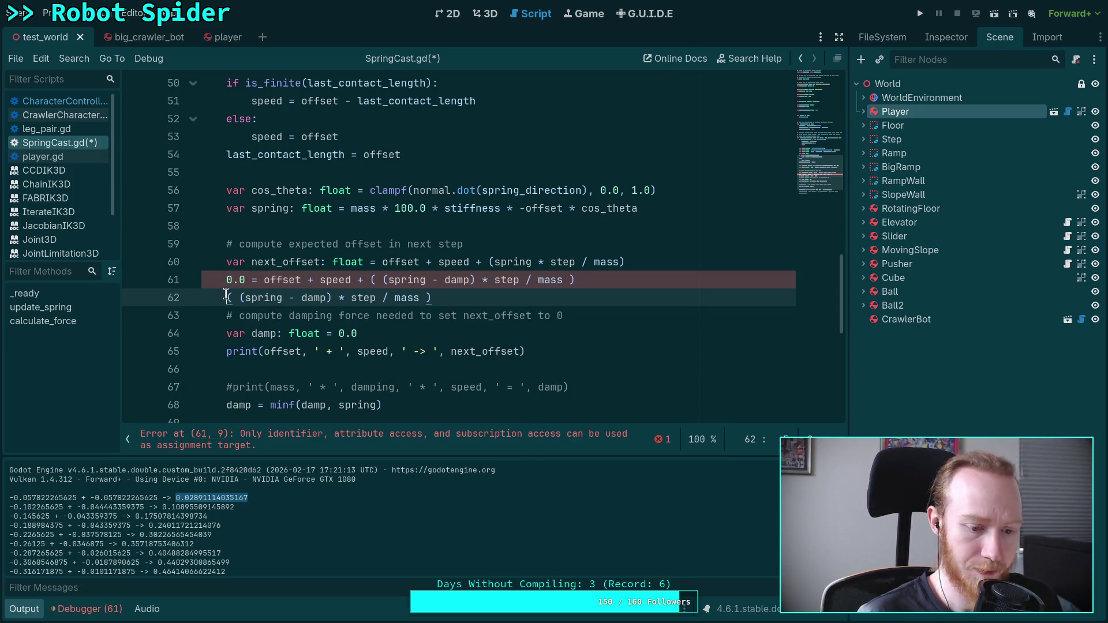
pyautogui.write('-')
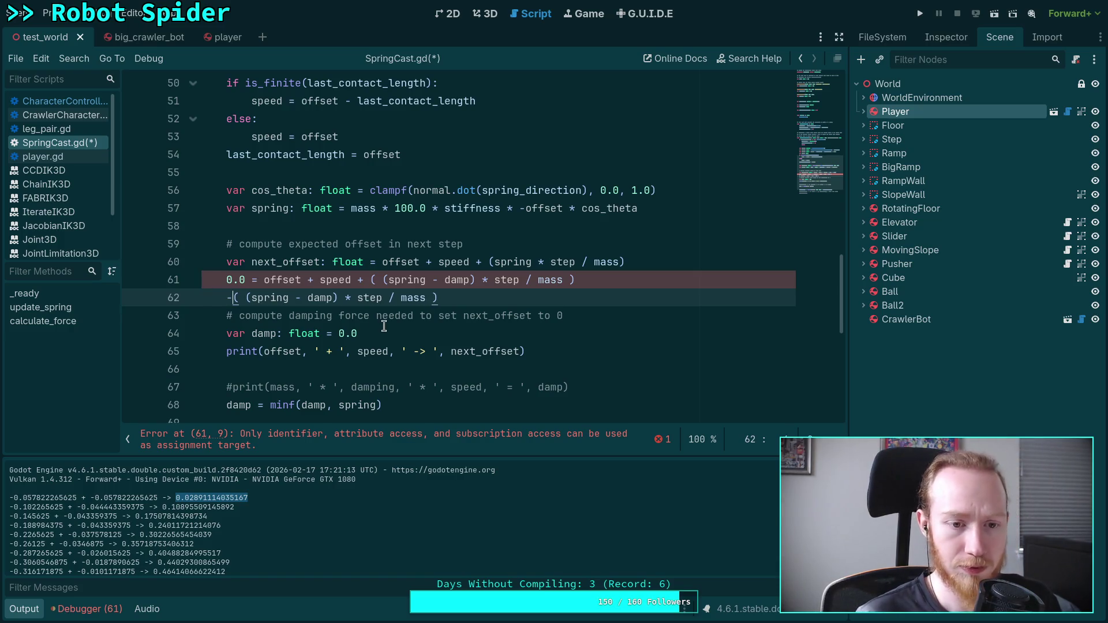
pyautogui.press('Left')
pyautogui.write('0.0')
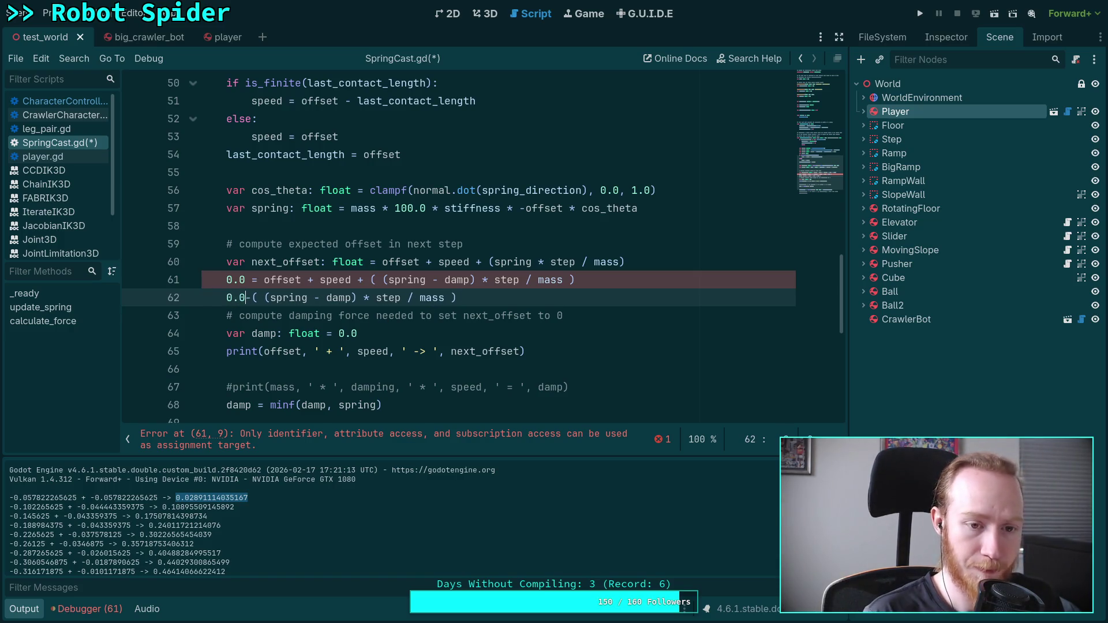
pyautogui.press('Right')
pyautogui.click(543, 293)
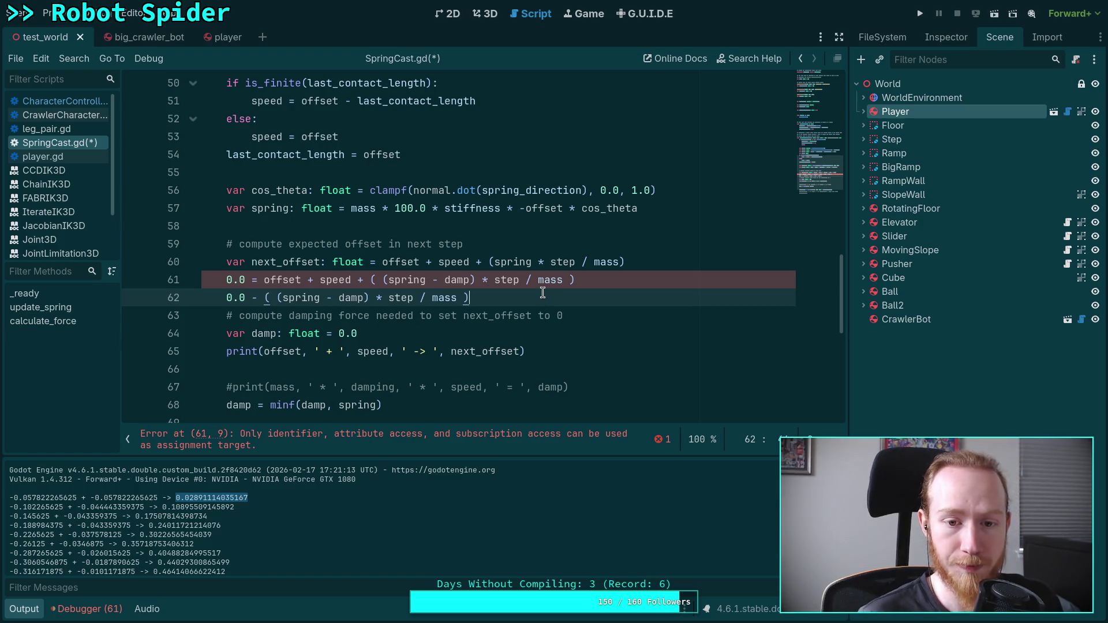
pyautogui.write('offset')
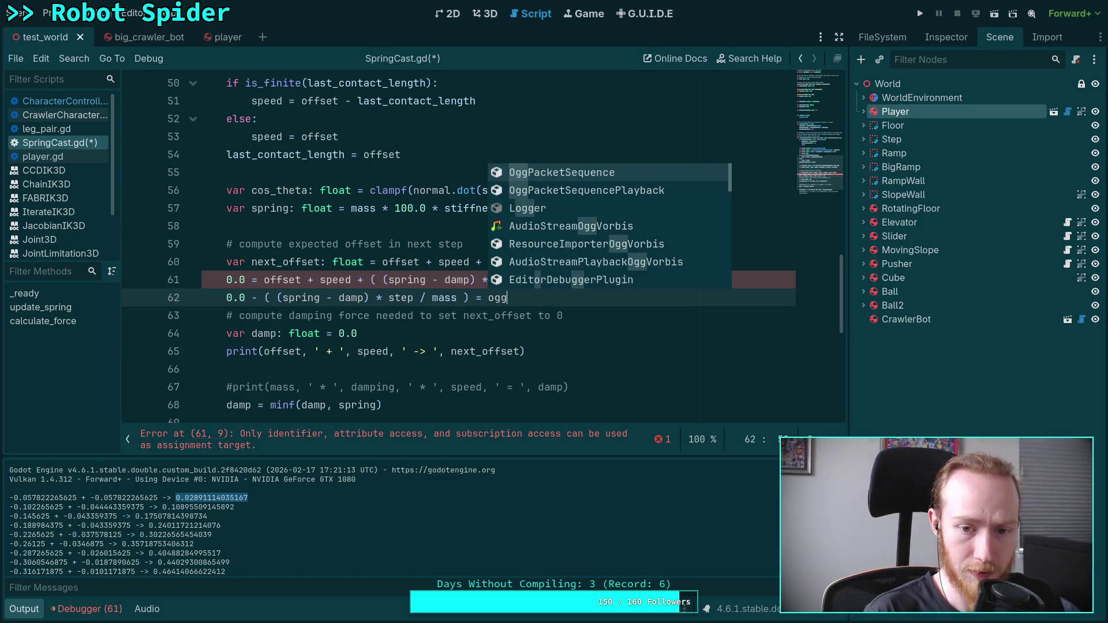
pyautogui.write(' + ')
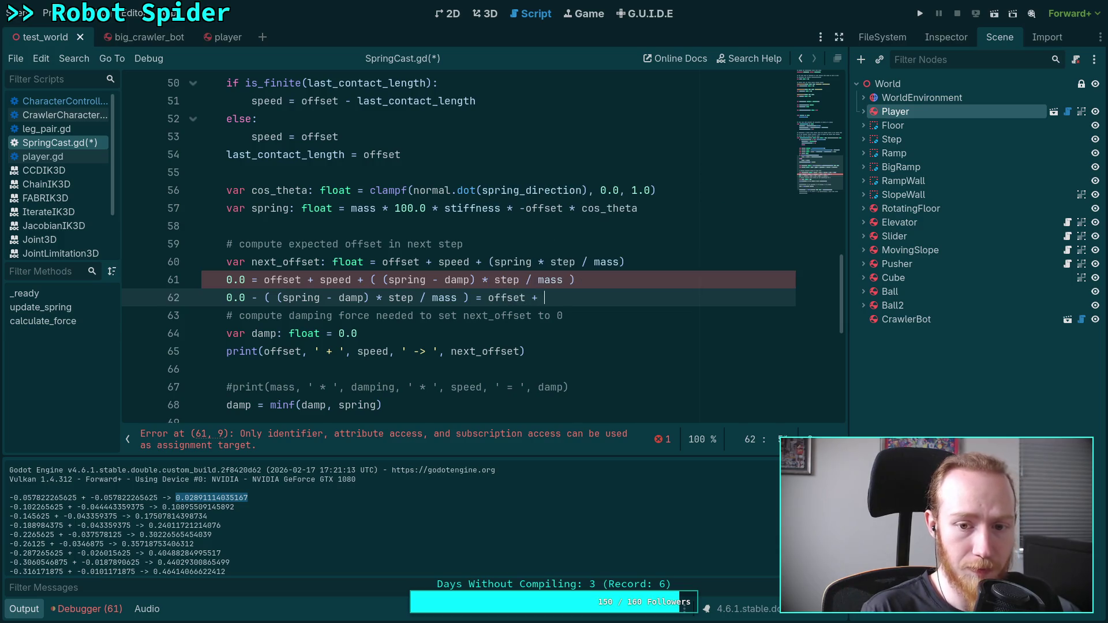
pyautogui.write('speed')
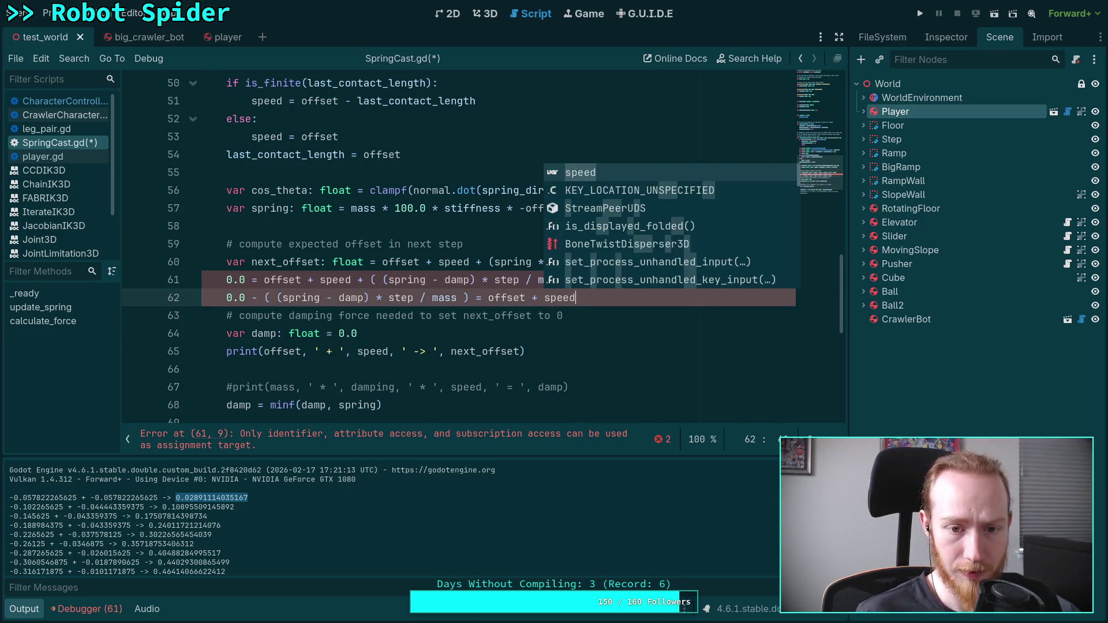
pyautogui.press('Escape')
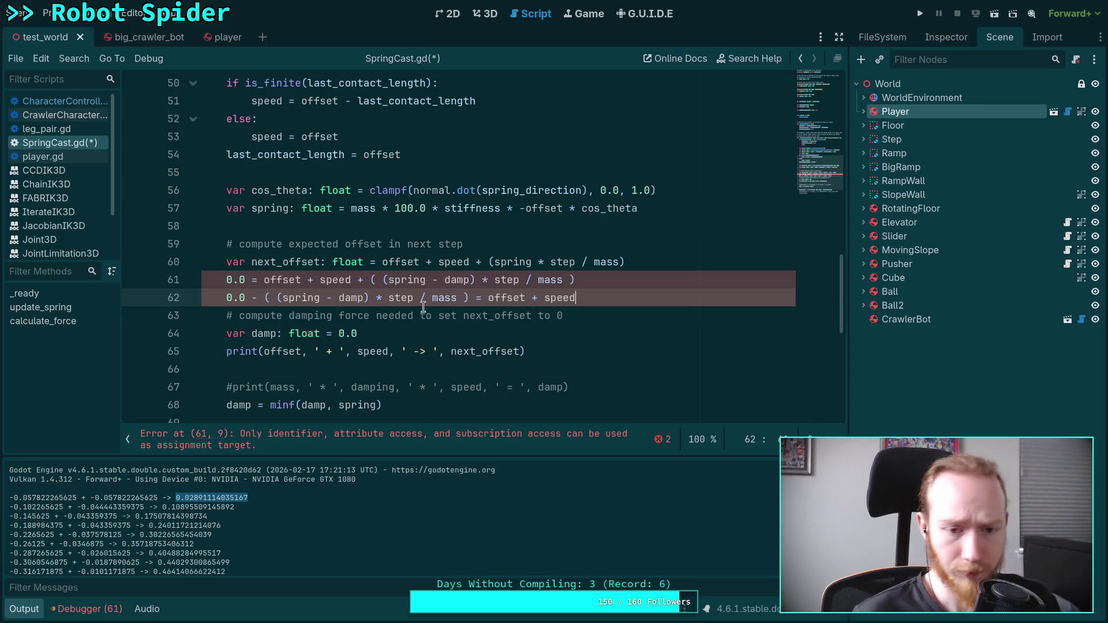
pyautogui.doubleClick(340, 298)
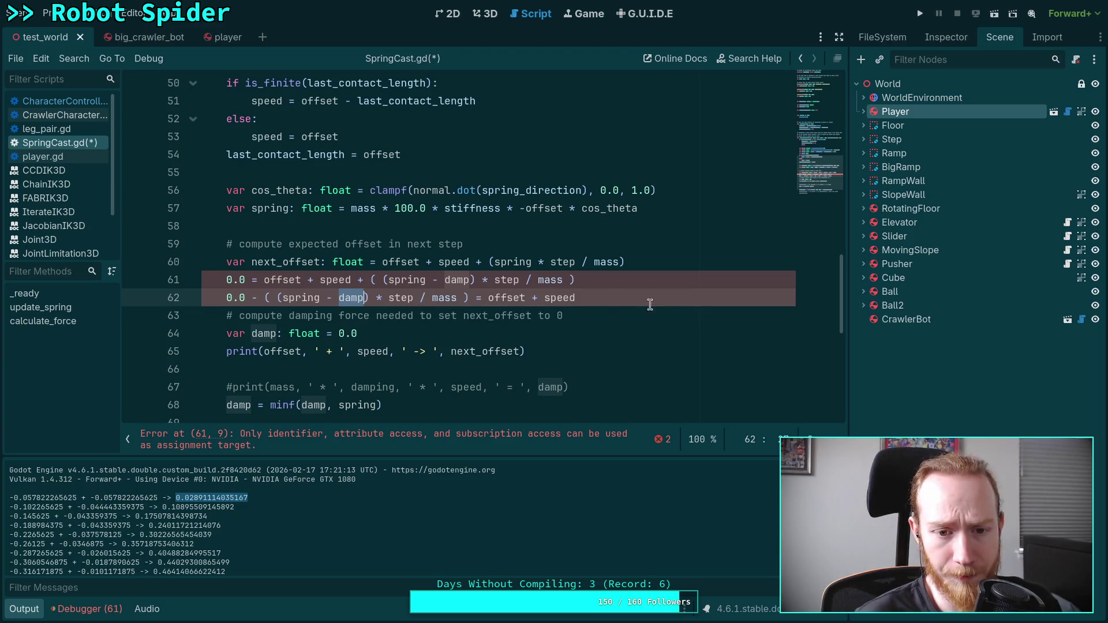
pyautogui.click(653, 304)
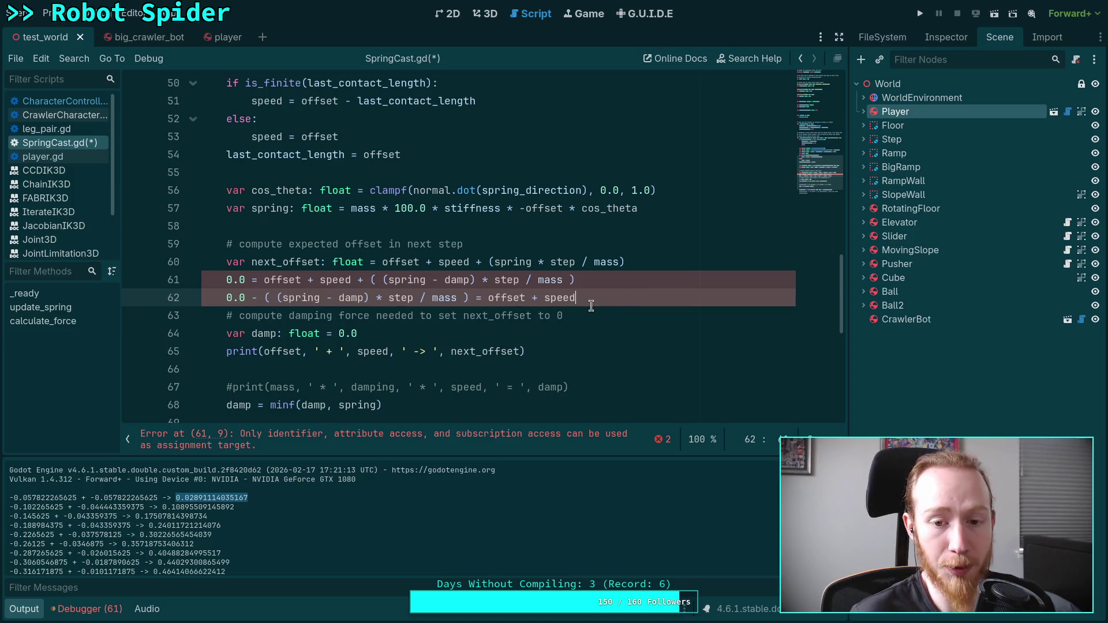
# Add line 63 rearranging to (spring - damp) * step = mass * (offset + speed), with bracketing fixed
pyautogui.press('Return')
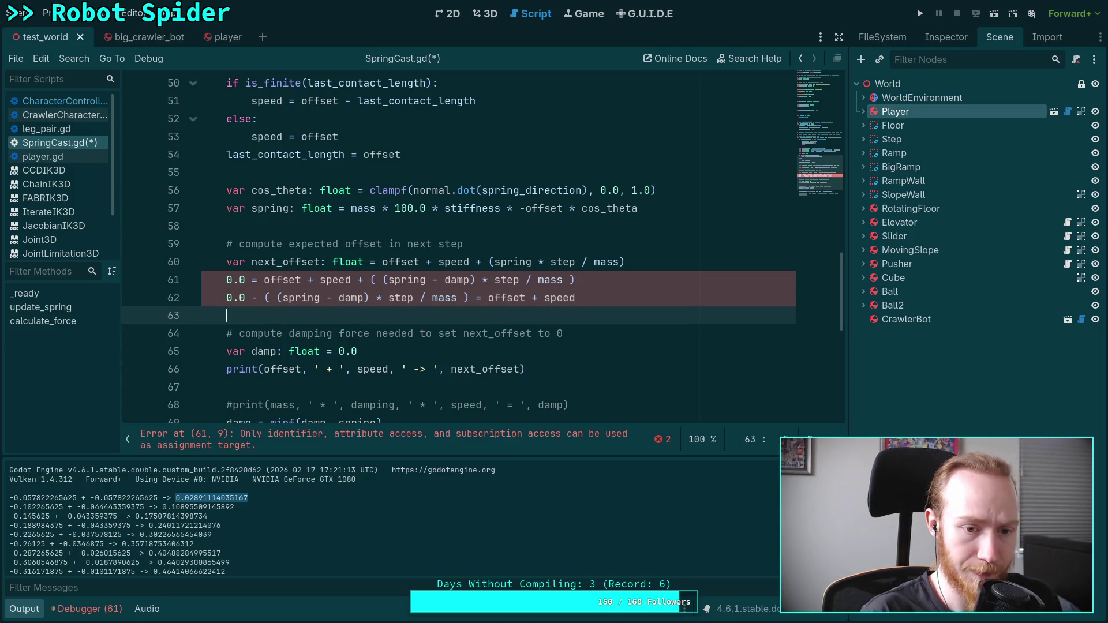
pyautogui.write('-(s')
pyautogui.write('pring - damp')
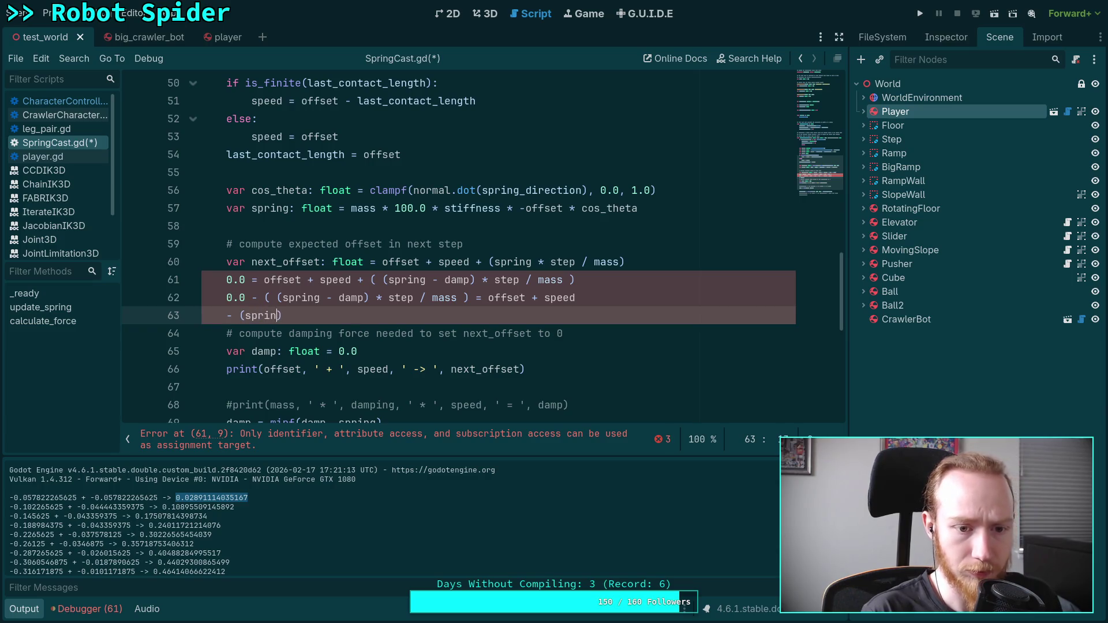
pyautogui.write(') * s')
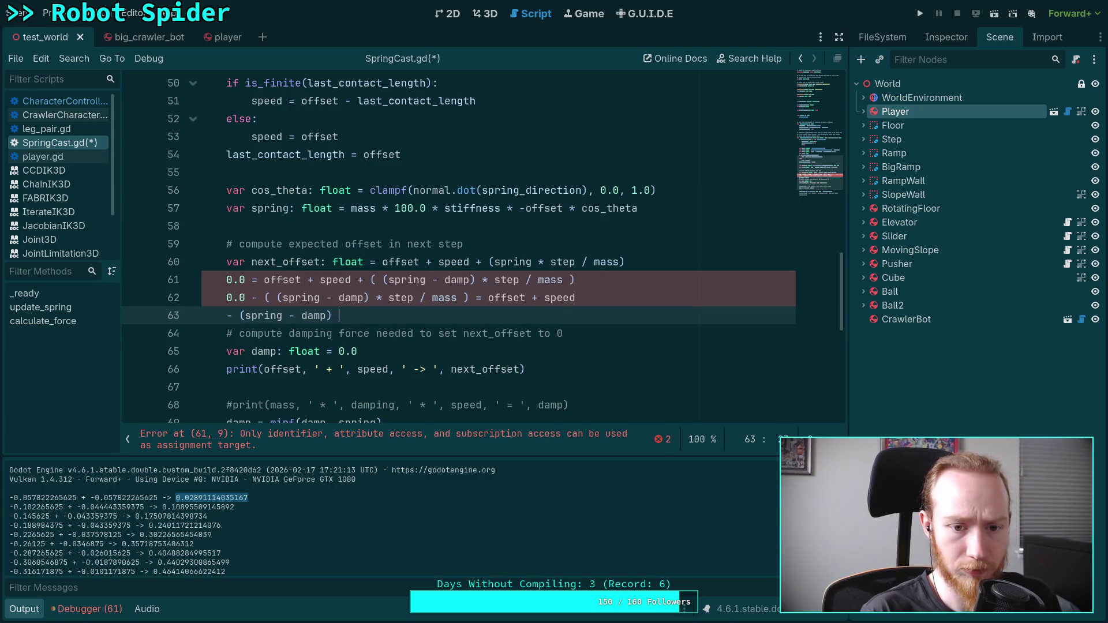
pyautogui.write('tep = offset + ')
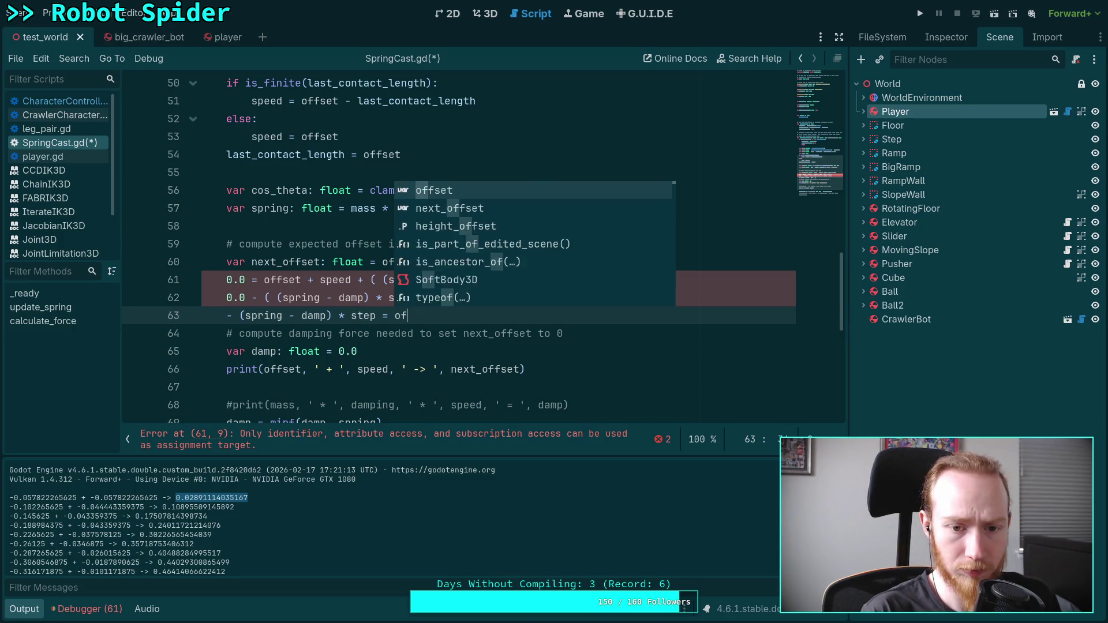
pyautogui.write('speed')
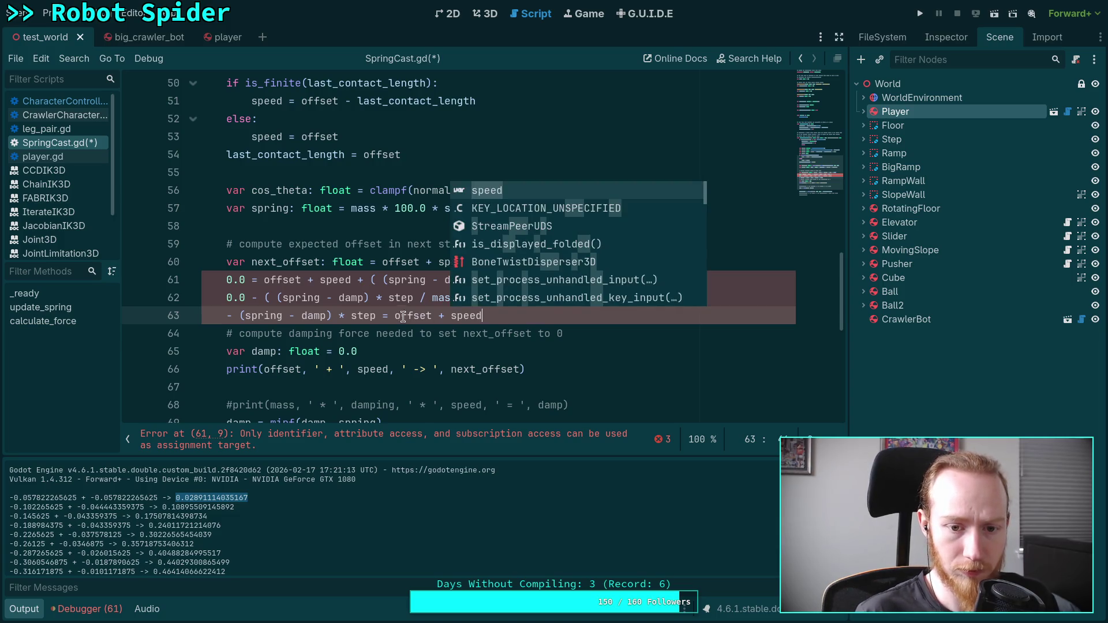
pyautogui.click(395, 316)
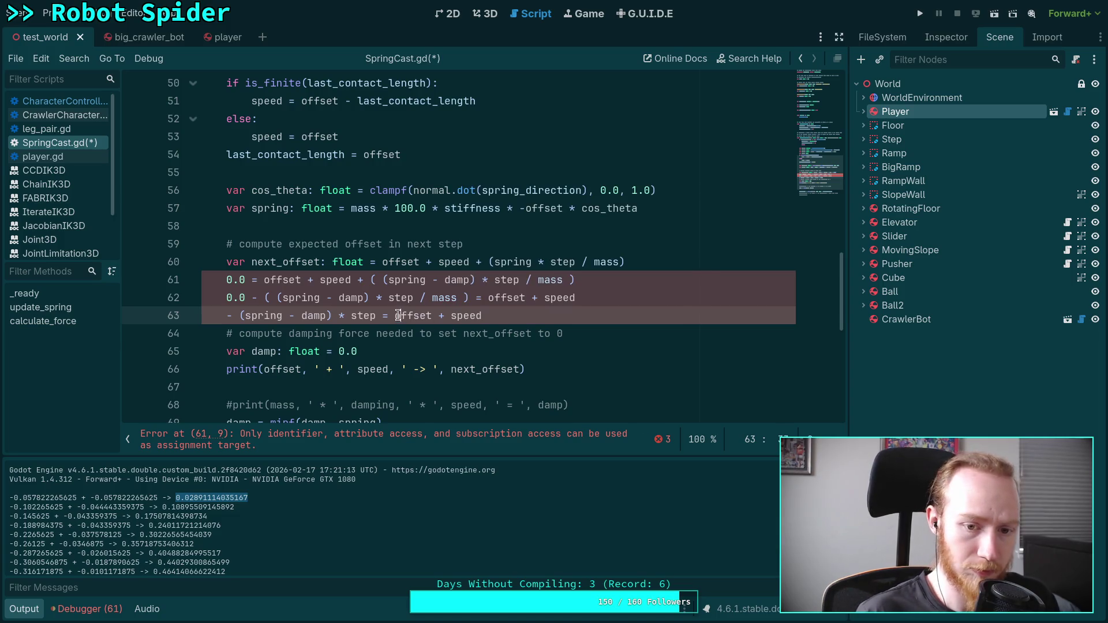
pyautogui.write('(')
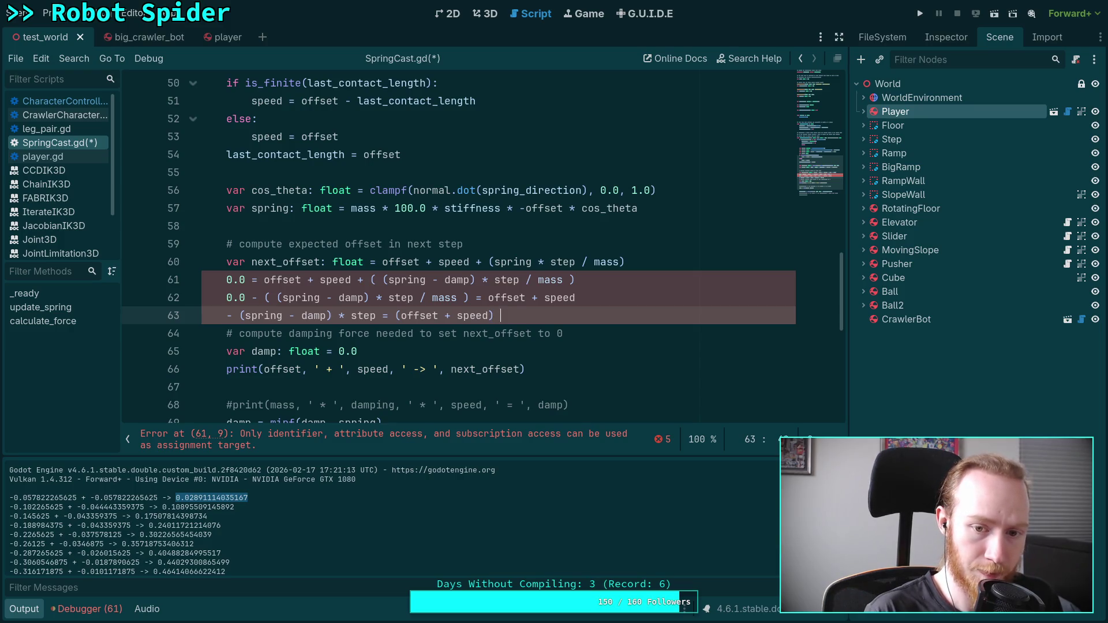
pyautogui.press('Escape')
pyautogui.click(394, 316)
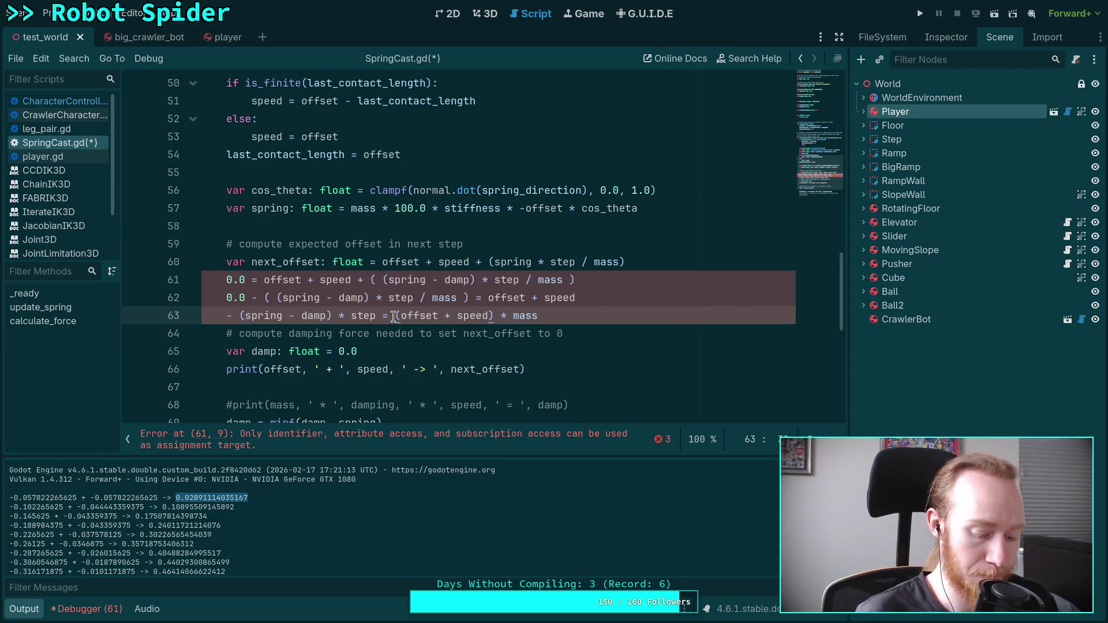
pyautogui.write('mass ')
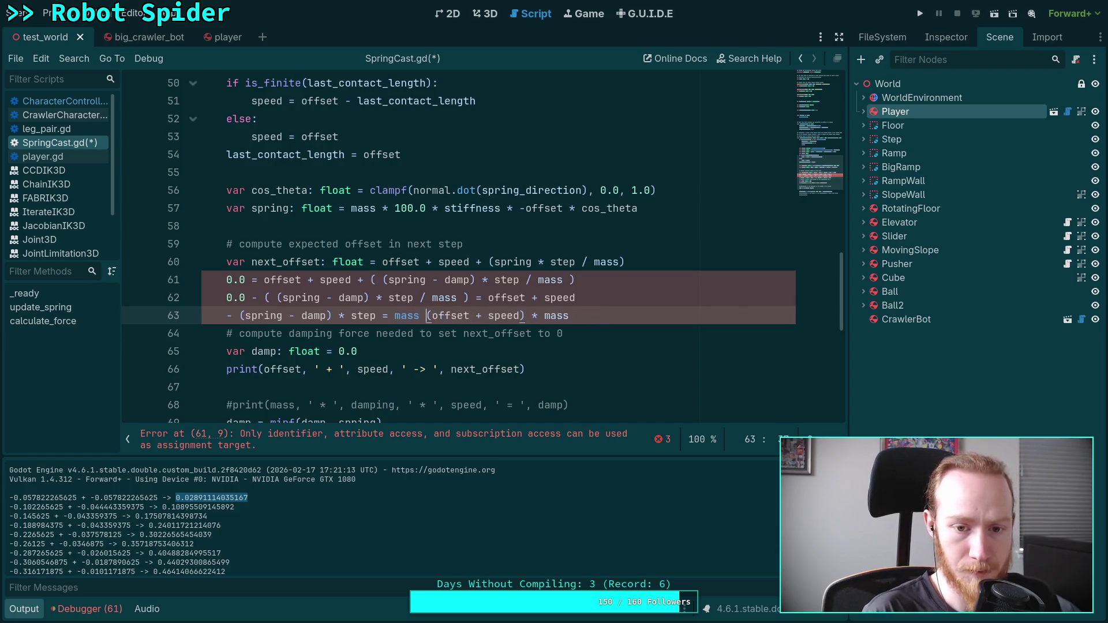
pyautogui.write('*')
pyautogui.moveTo(538, 316); pyautogui.dragTo(590, 314)
pyautogui.press('BackSpace')
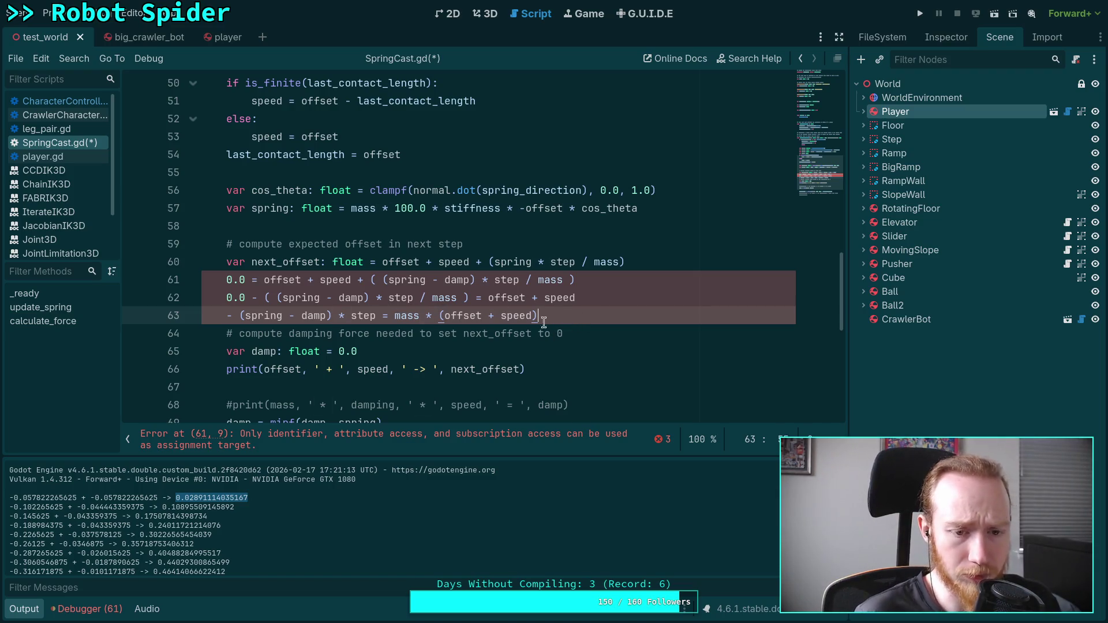
pyautogui.click(240, 317)
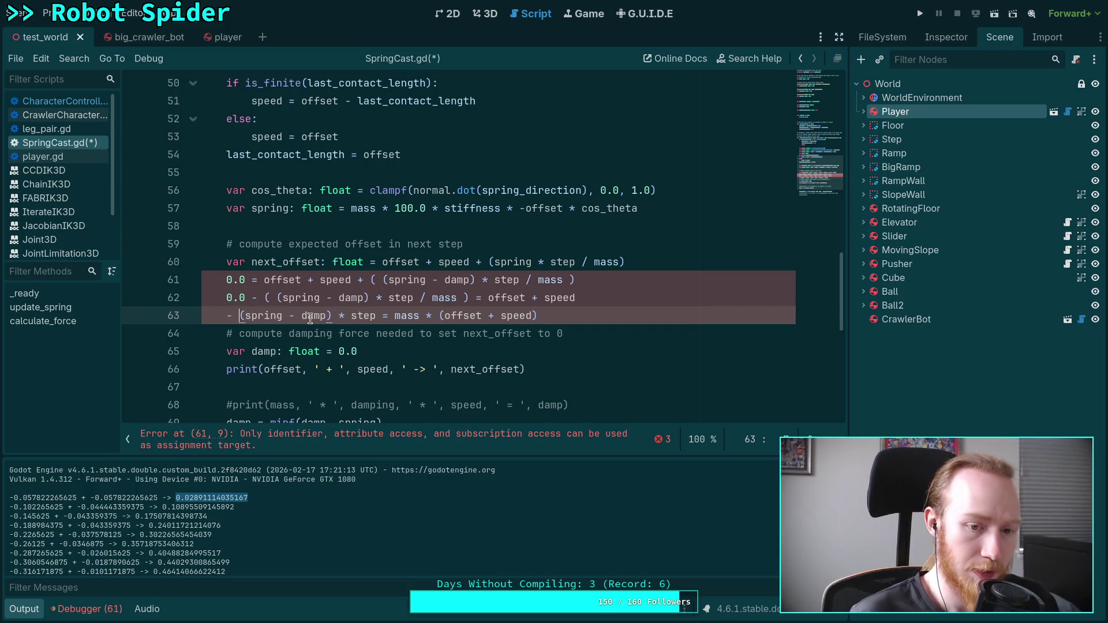
pyautogui.write('*')
pyautogui.press('BackSpace')
pyautogui.write('(')
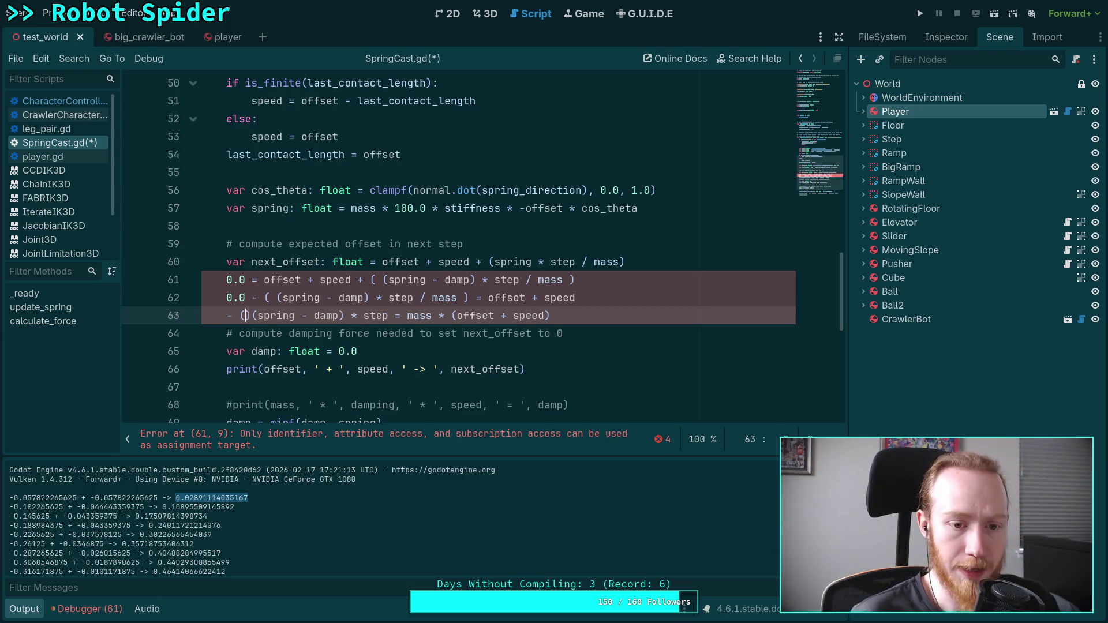
pyautogui.press('Delete')
pyautogui.click(383, 315)
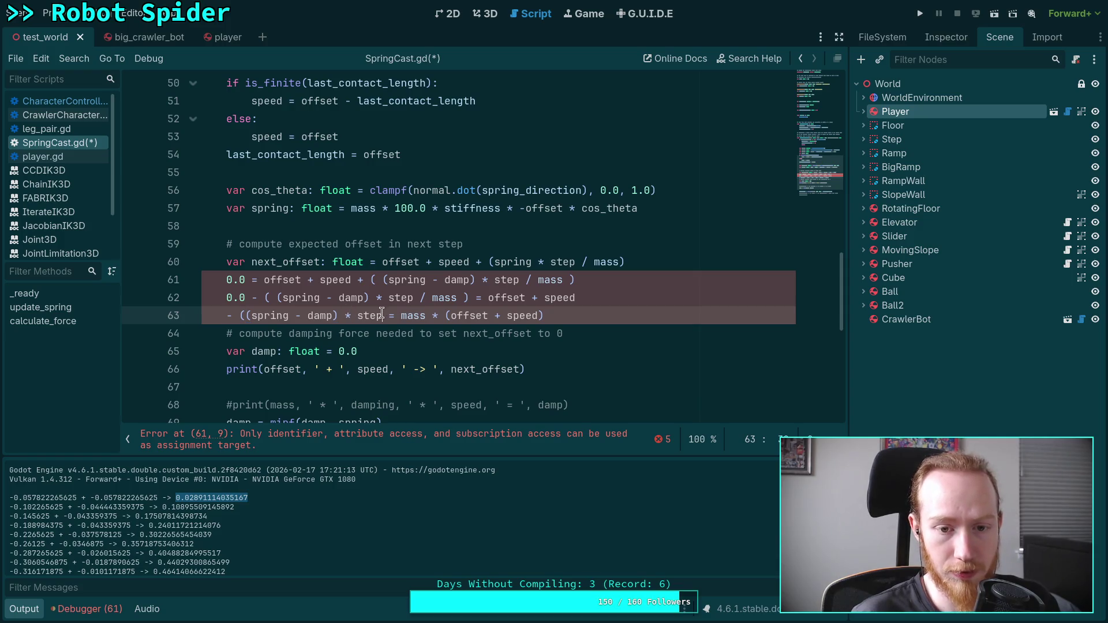
pyautogui.write(')')
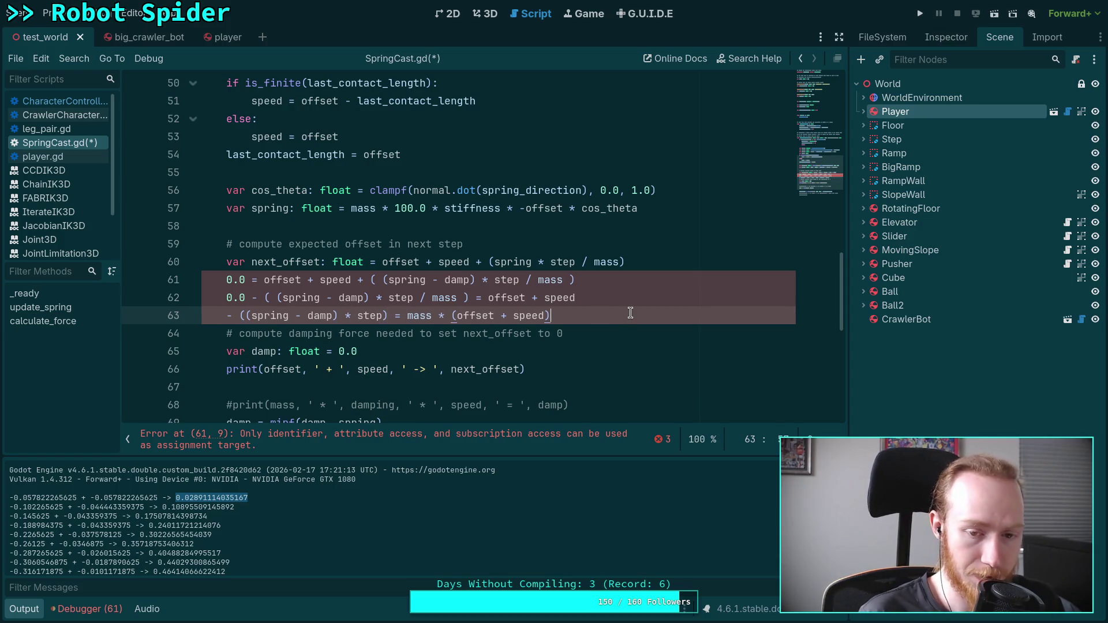
# Add line 64 as -(spring - damp) = (mass * (offset + speed)) / step, then expand to -spring + damp
pyautogui.press('Return')
pyautogui.write('- ')
pyautogui.write('(sp')
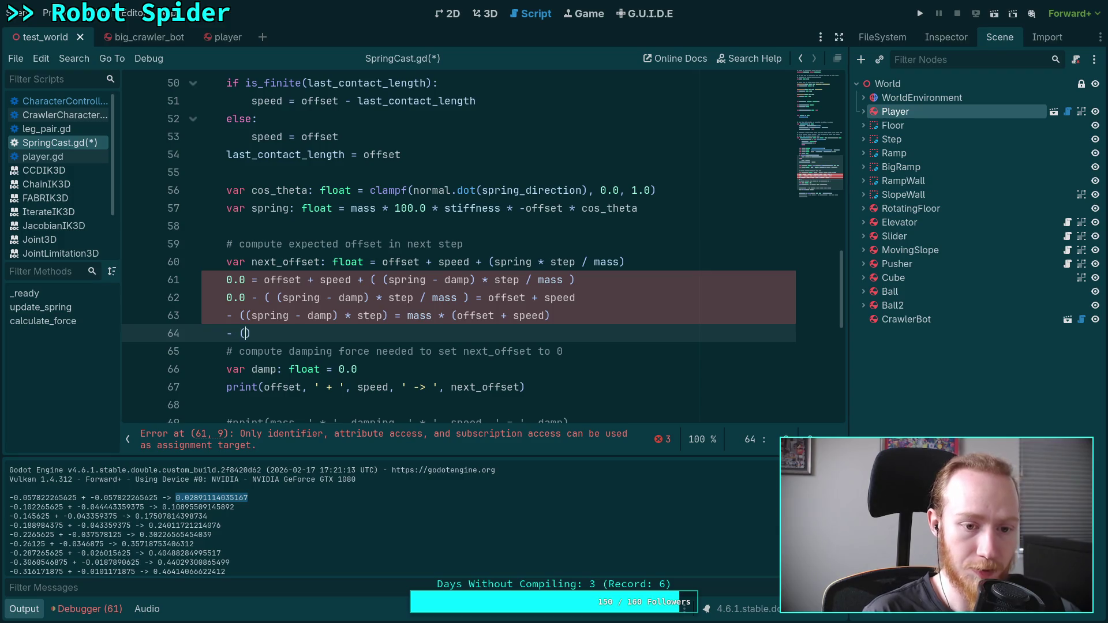
pyautogui.write('ring - damp')
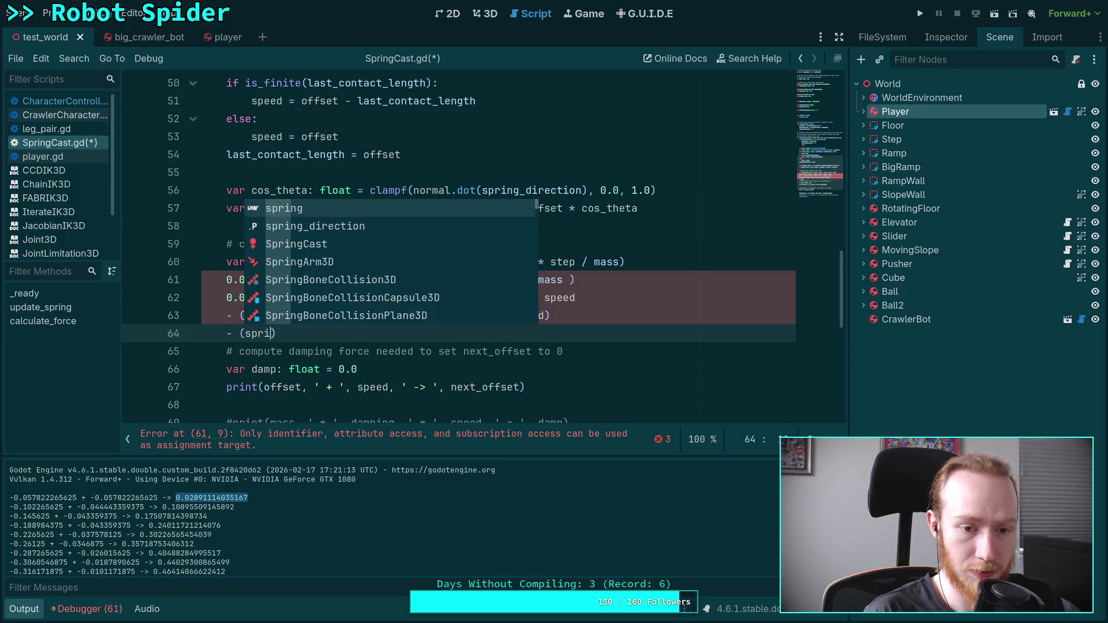
pyautogui.write(') = ')
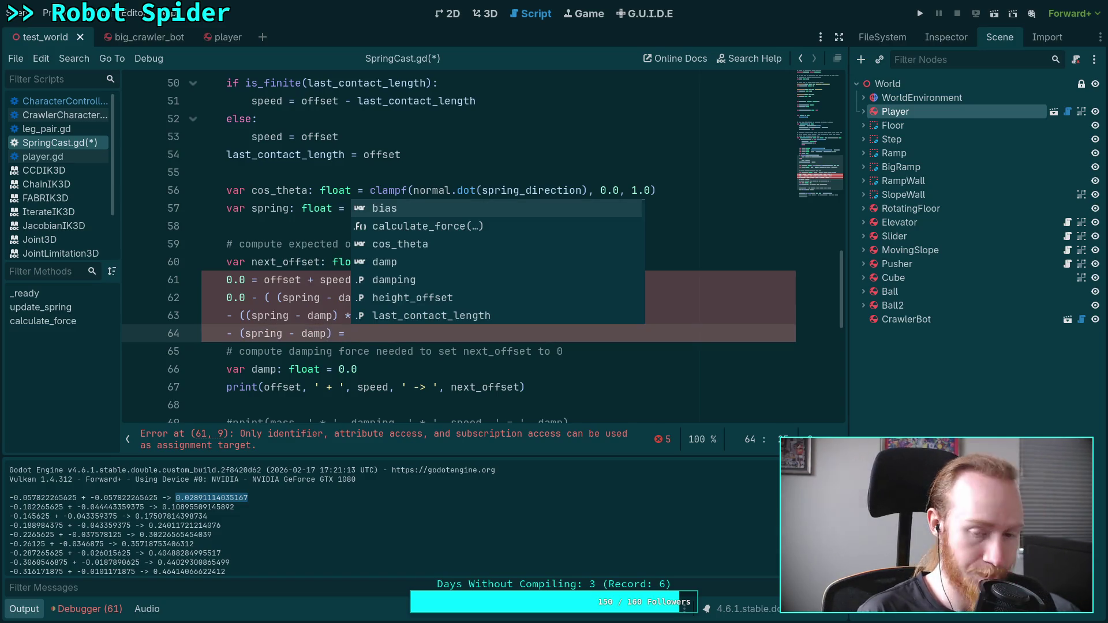
pyautogui.write('mass *')
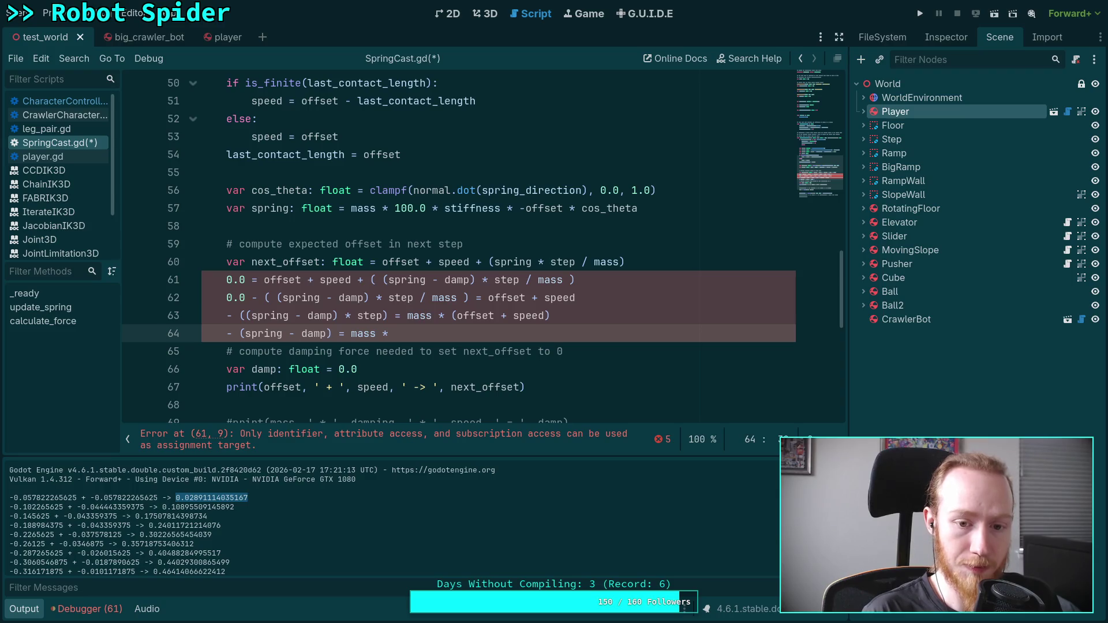
pyautogui.write(' (offset + ')
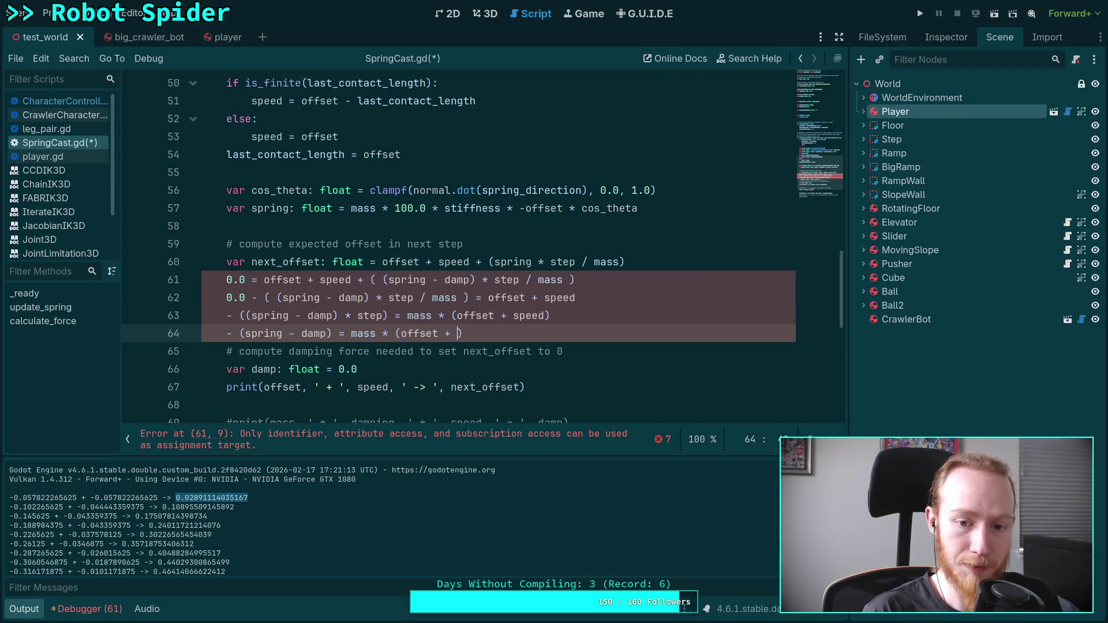
pyautogui.write('speed)')
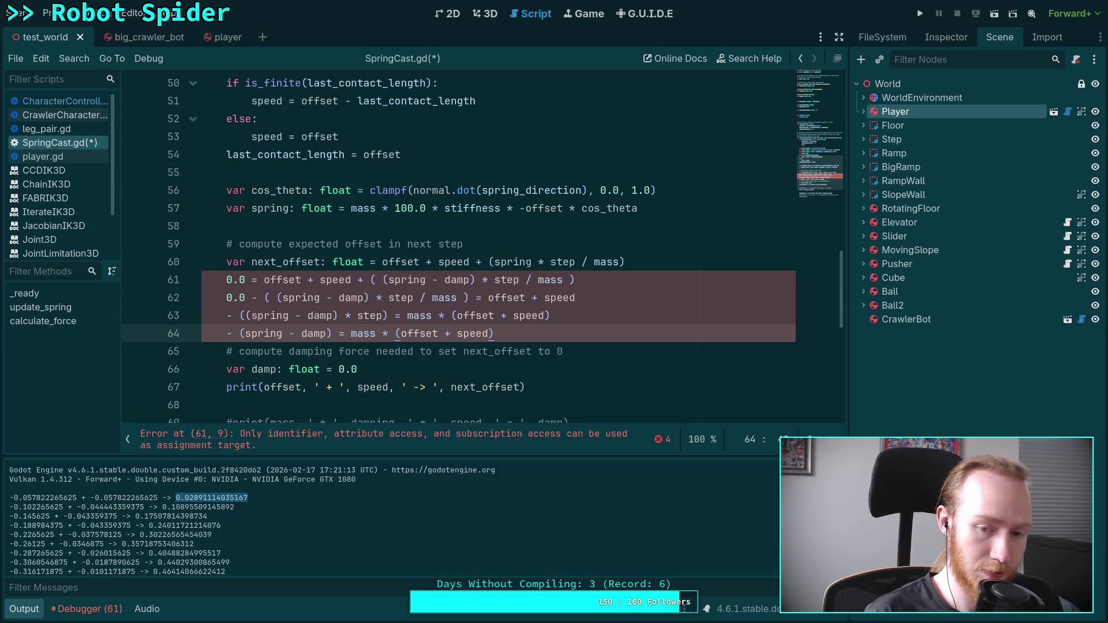
pyautogui.click(351, 333)
pyautogui.write('(')
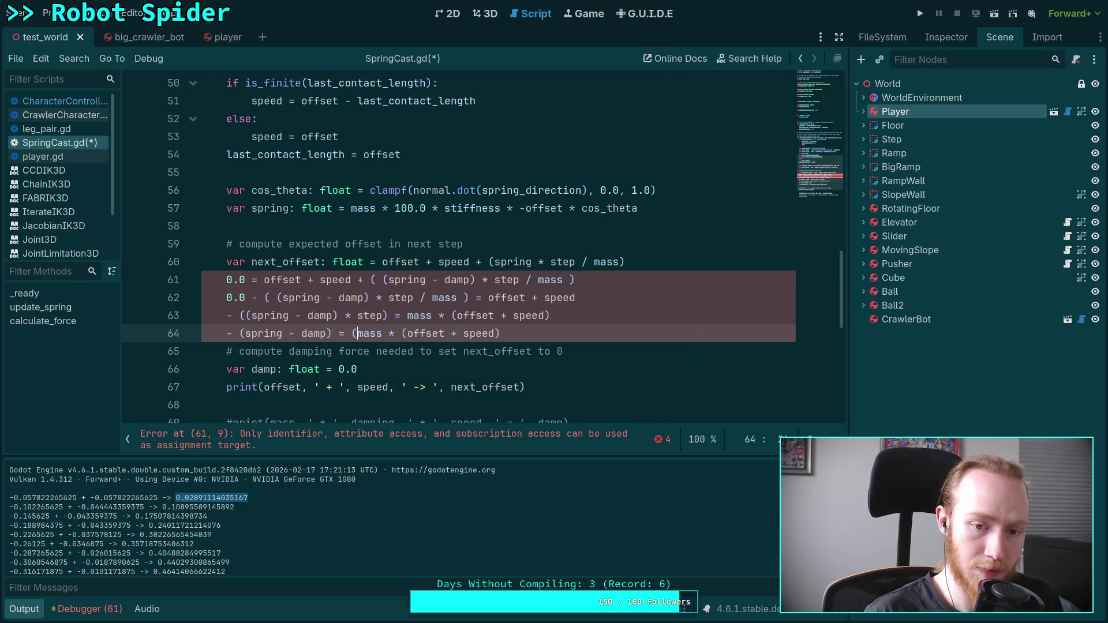
pyautogui.press('End')
pyautogui.write(') =')
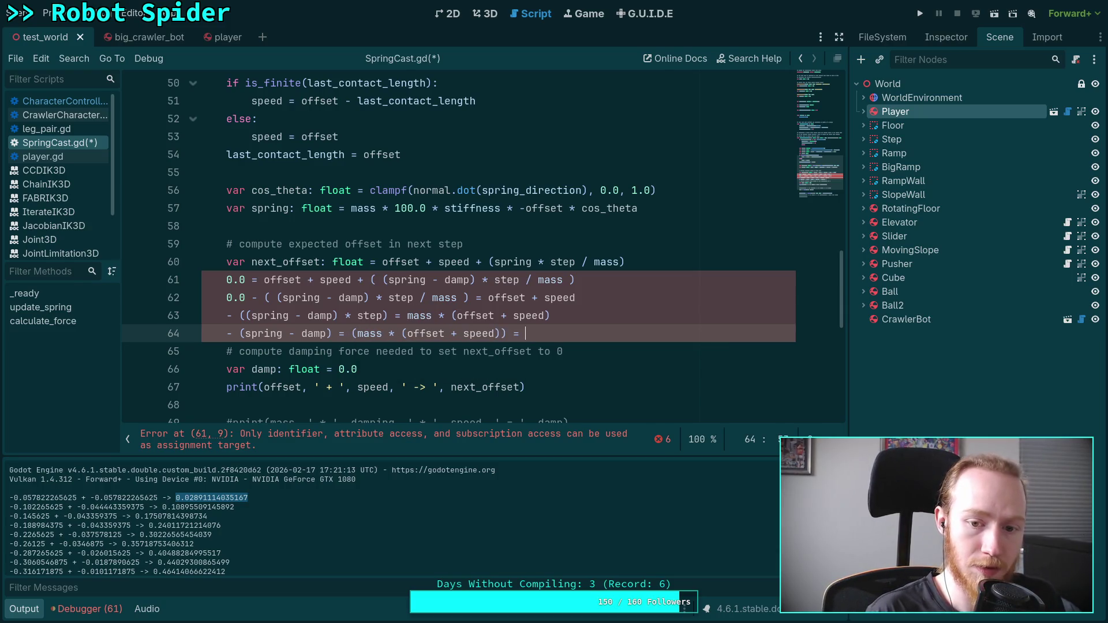
pyautogui.press('BackSpace')
pyautogui.press('BackSpace')
pyautogui.write('/ step')
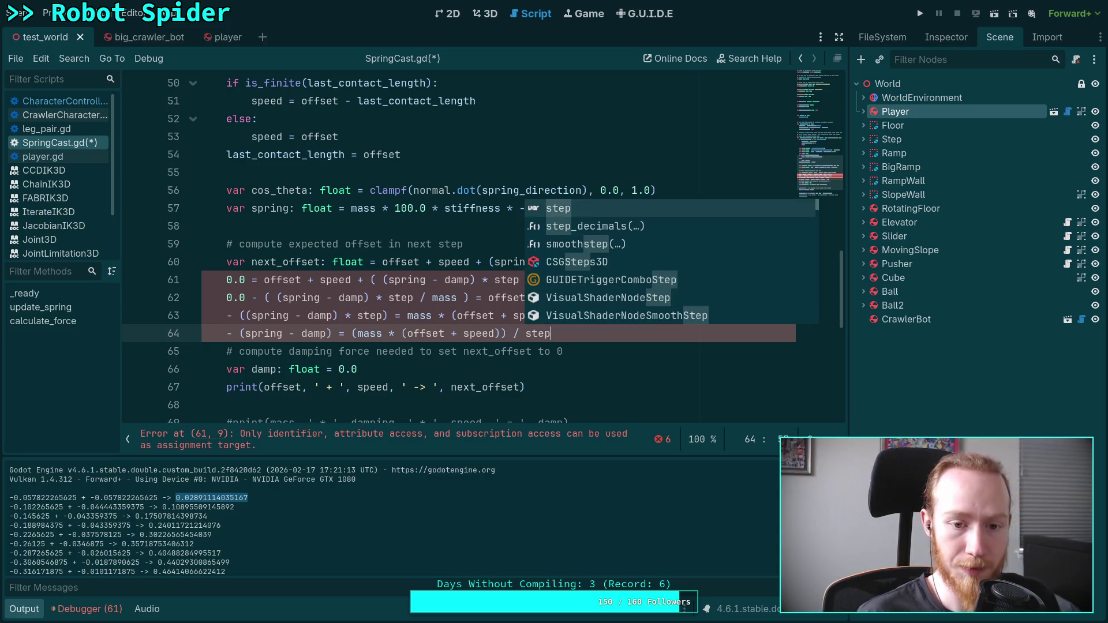
pyautogui.click(365, 335)
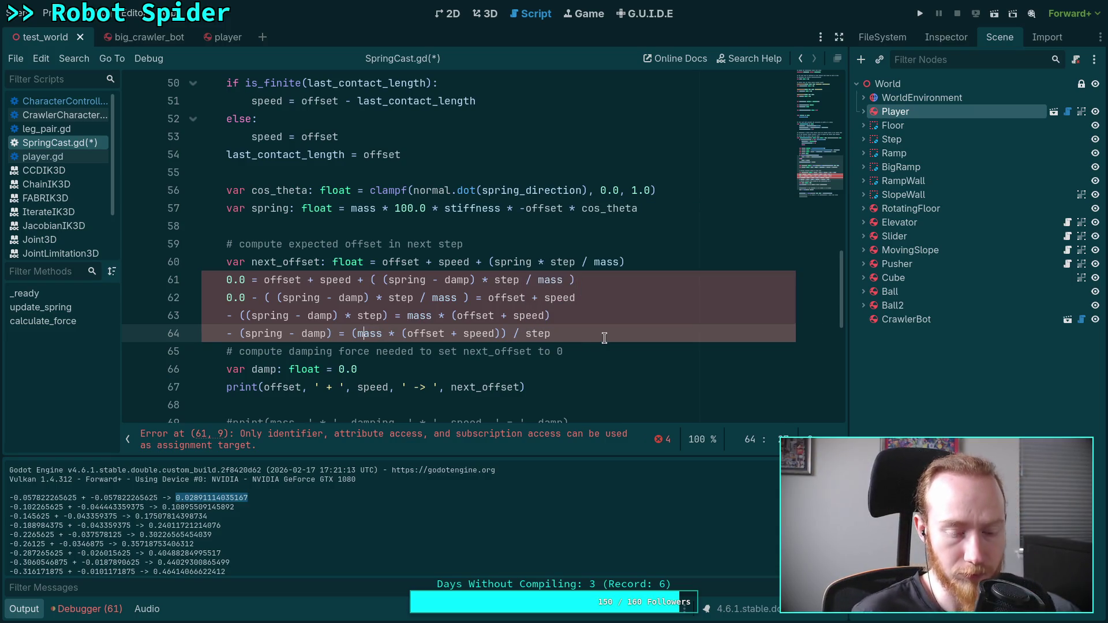
pyautogui.click(242, 334)
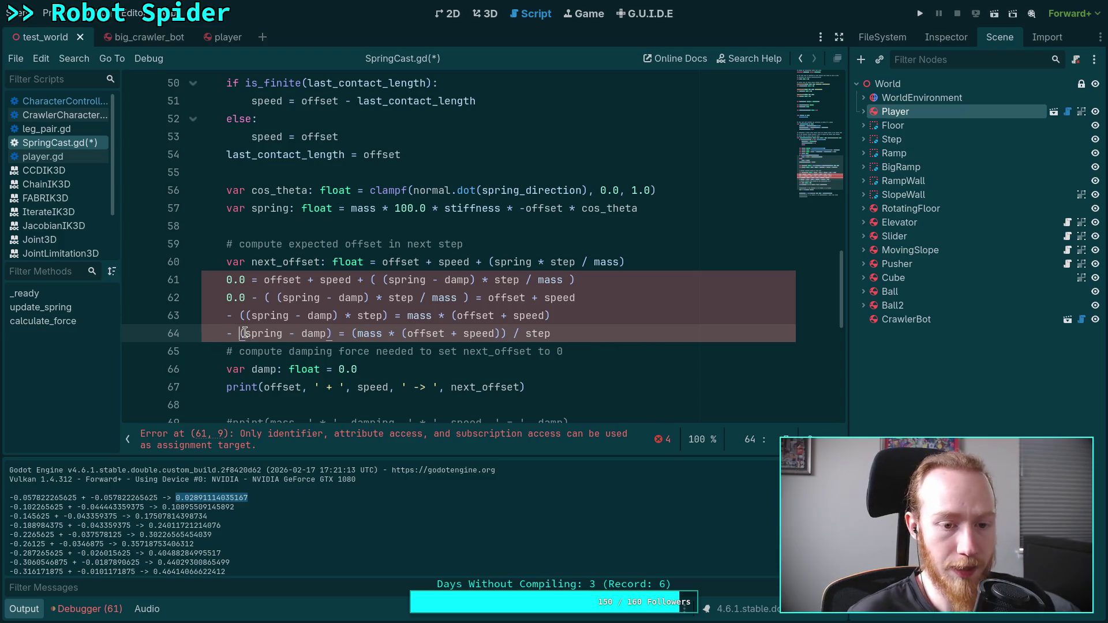
pyautogui.press('Delete')
pyautogui.click(285, 334)
pyautogui.doubleClick(285, 335)
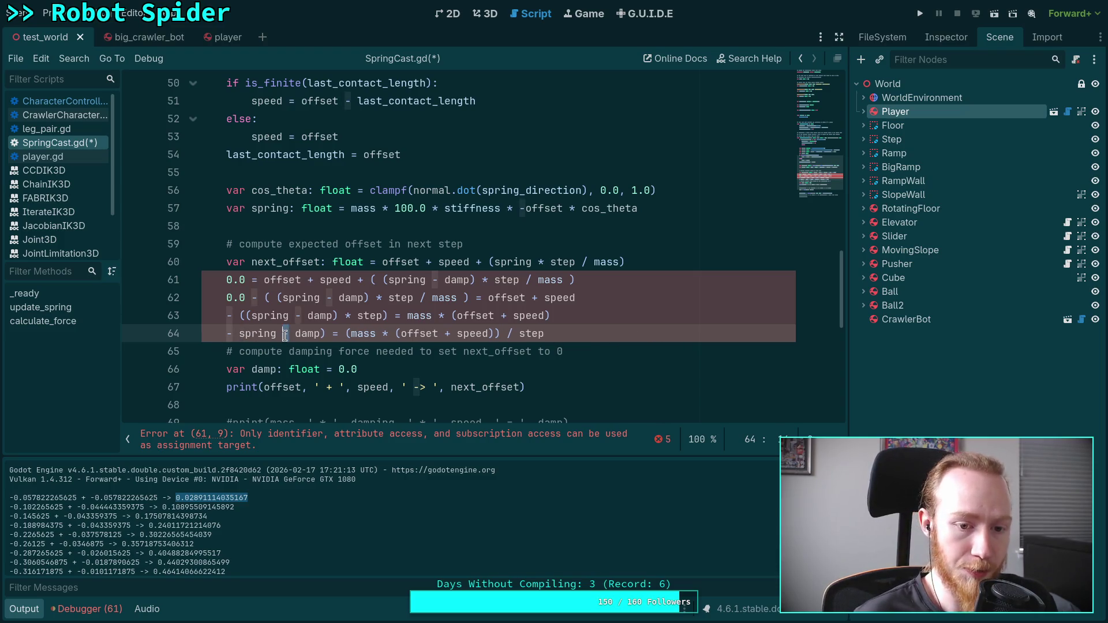
pyautogui.write('+')
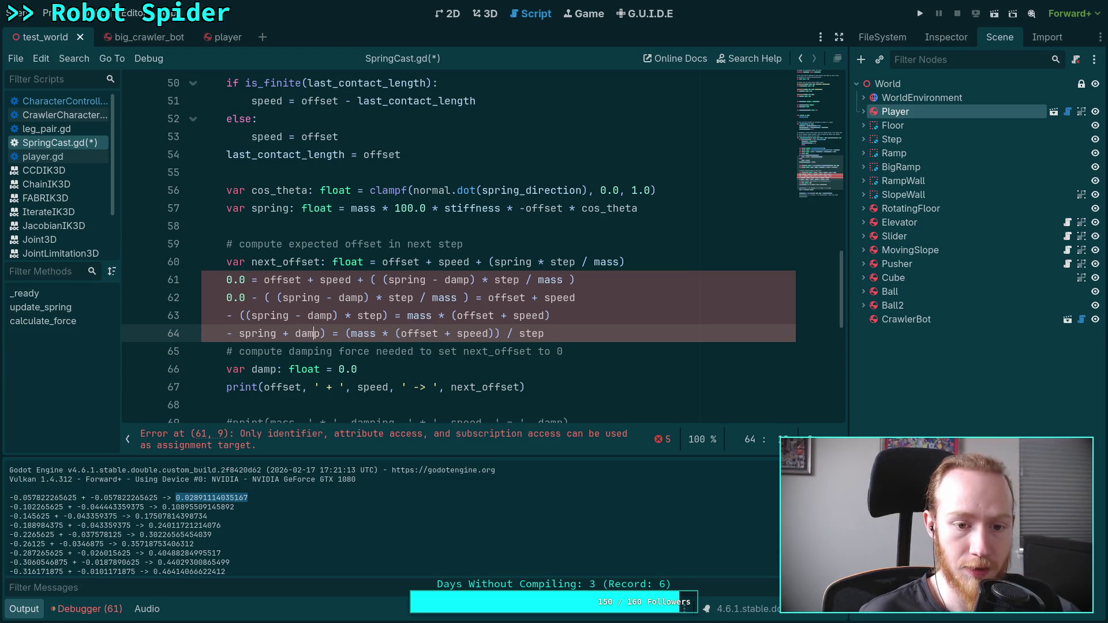
pyautogui.press('Delete')
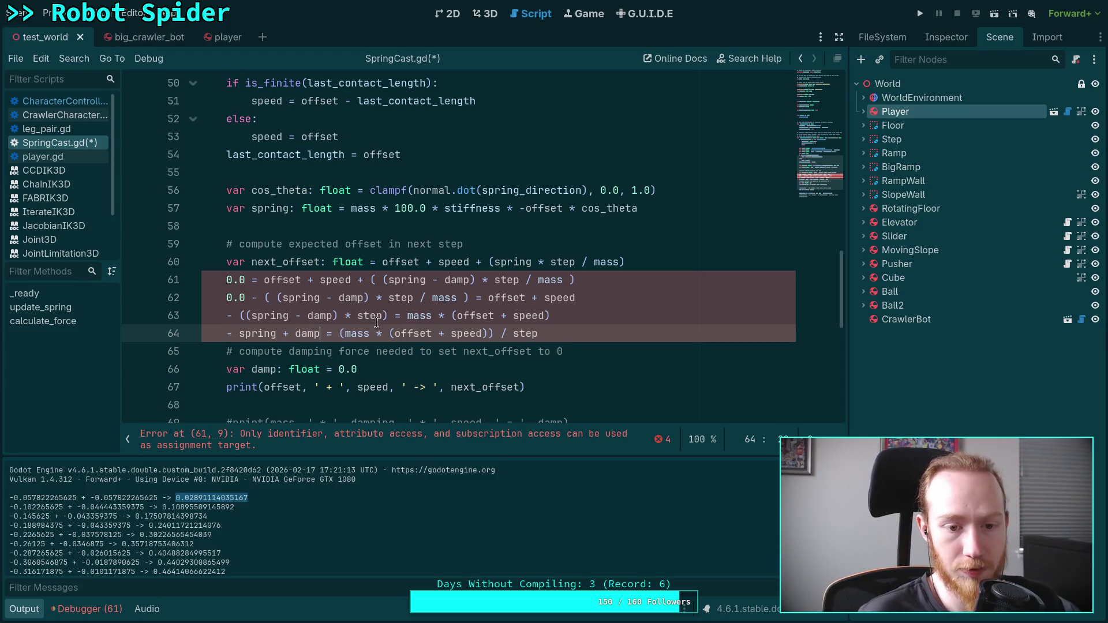
pyautogui.click(238, 330)
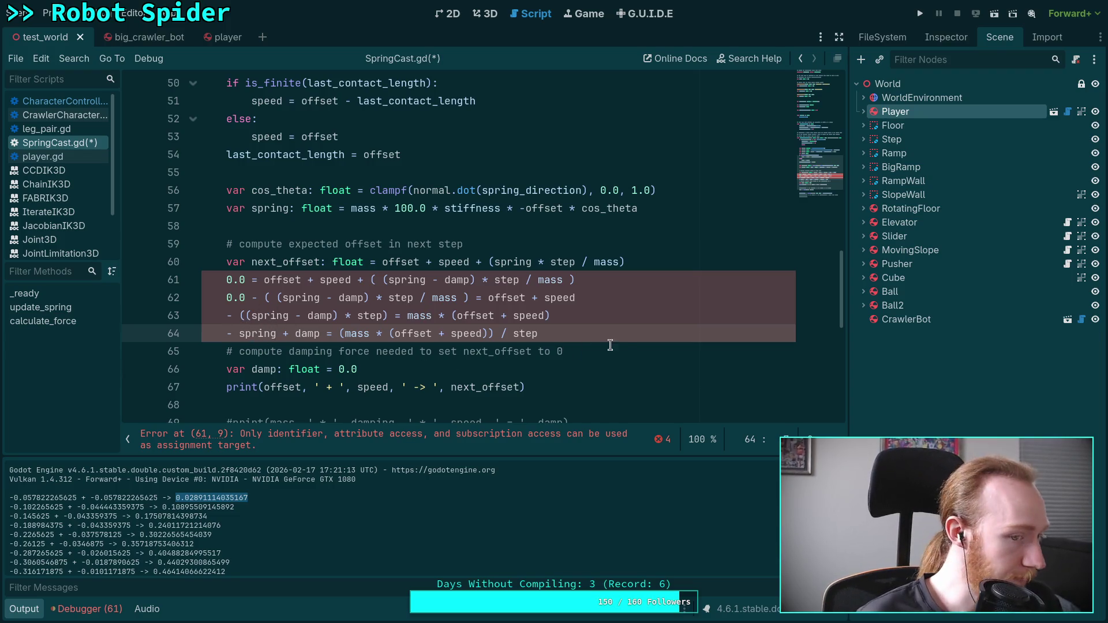
# Try a '1.0 *' factor on lines 63 and 64, then strip it so line 64 reads -spring + damp
pyautogui.click(234, 315)
pyautogui.write('1.0 *')
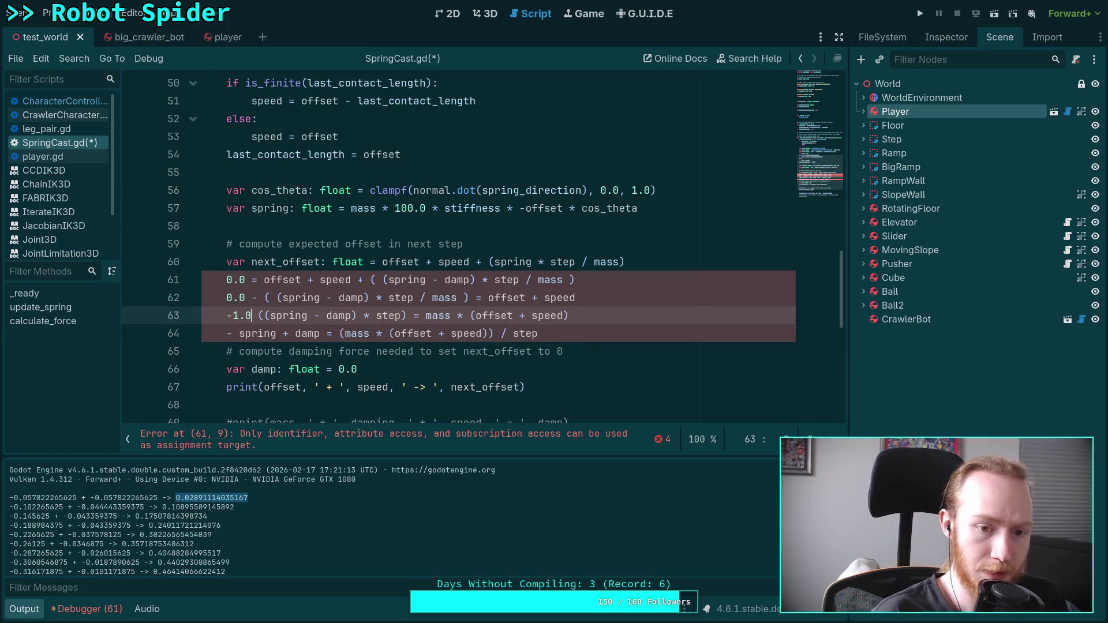
pyautogui.click(231, 333)
pyautogui.write('1.0 * ')
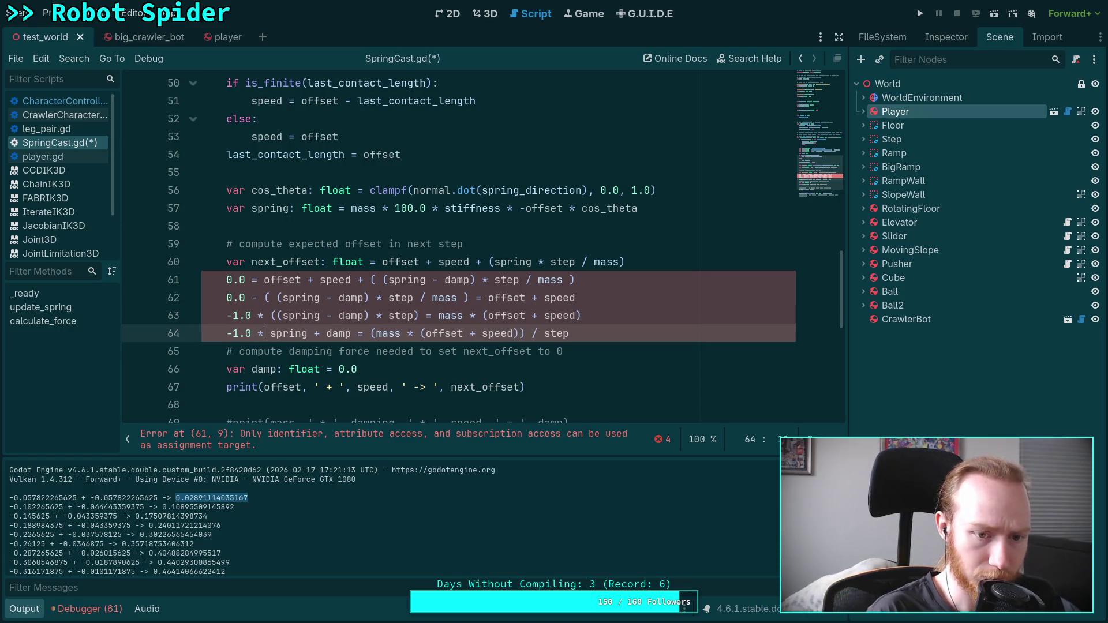
pyautogui.write('(')
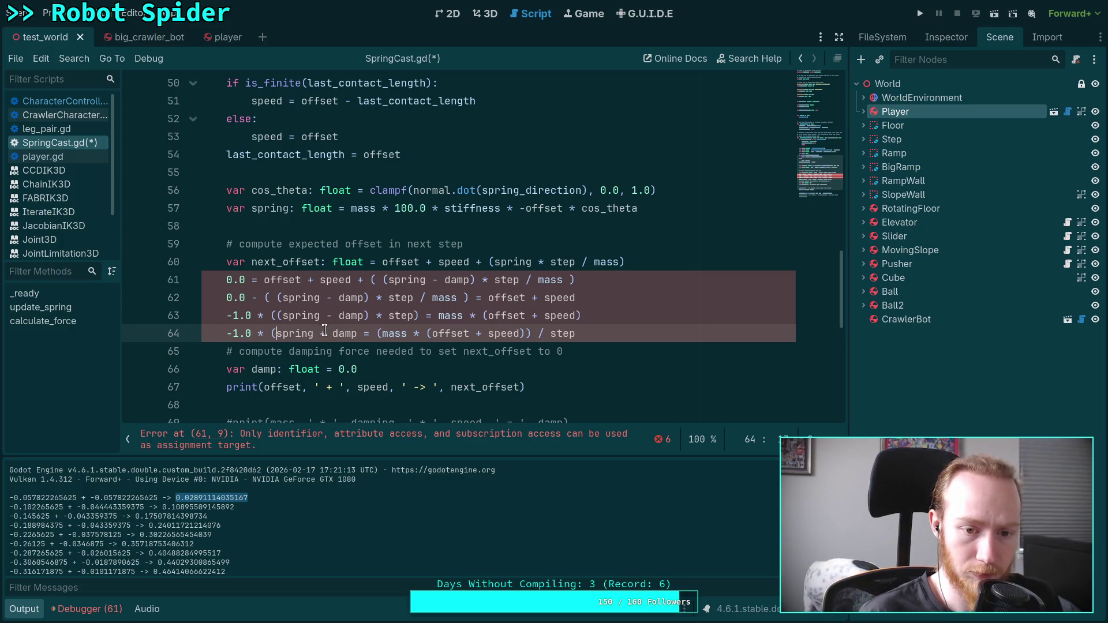
pyautogui.doubleClick(320, 333)
pyautogui.write('-')
pyautogui.click(358, 333)
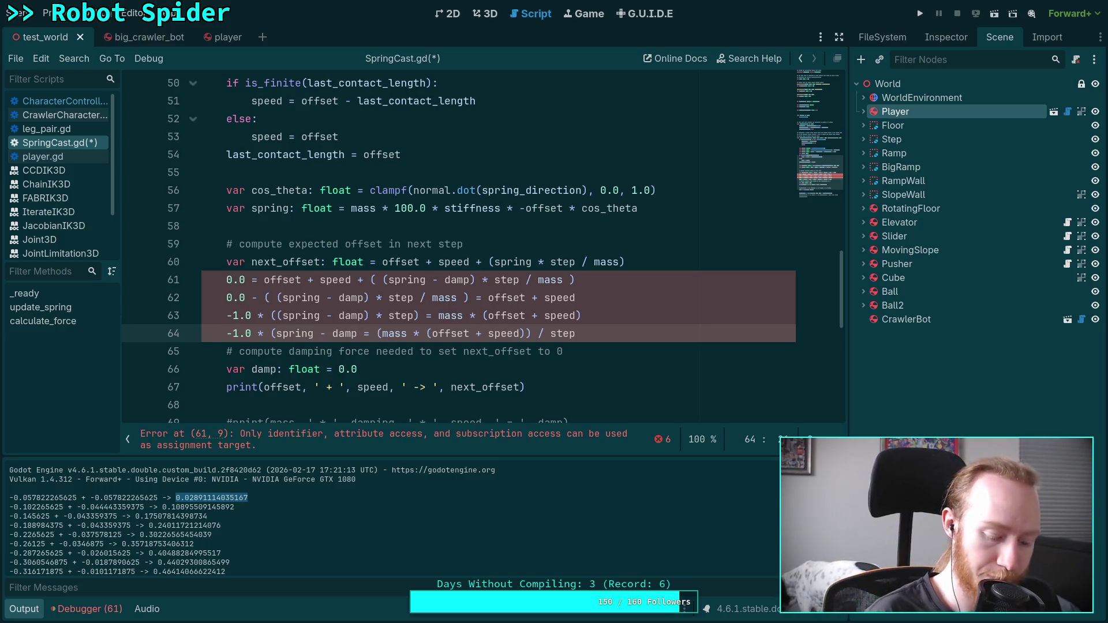
pyautogui.write(')')
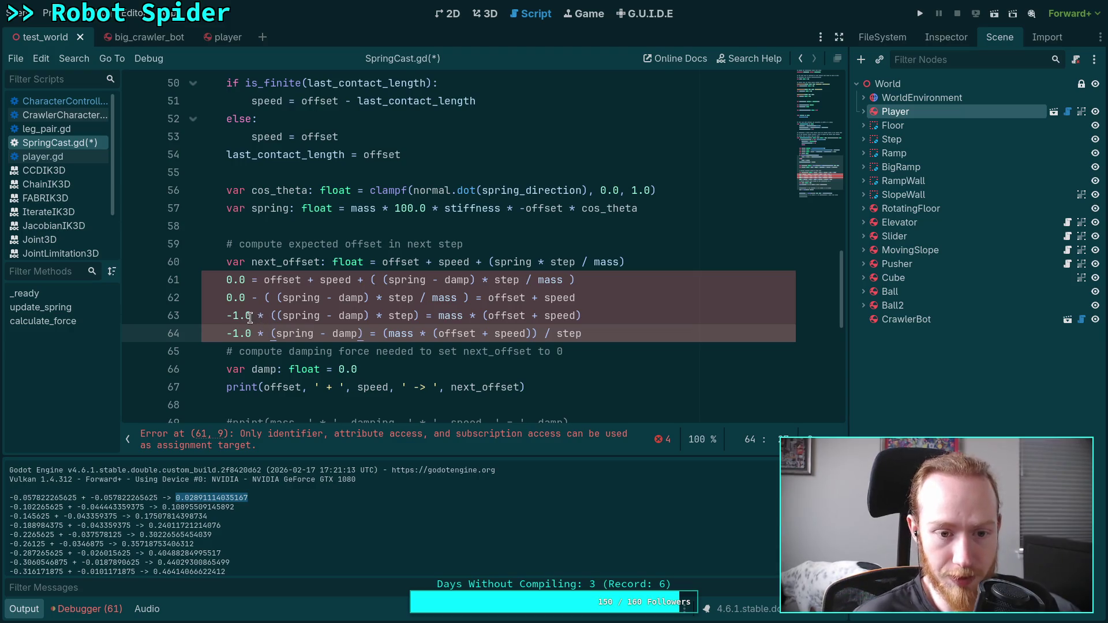
pyautogui.click(271, 315)
pyautogui.click(271, 333)
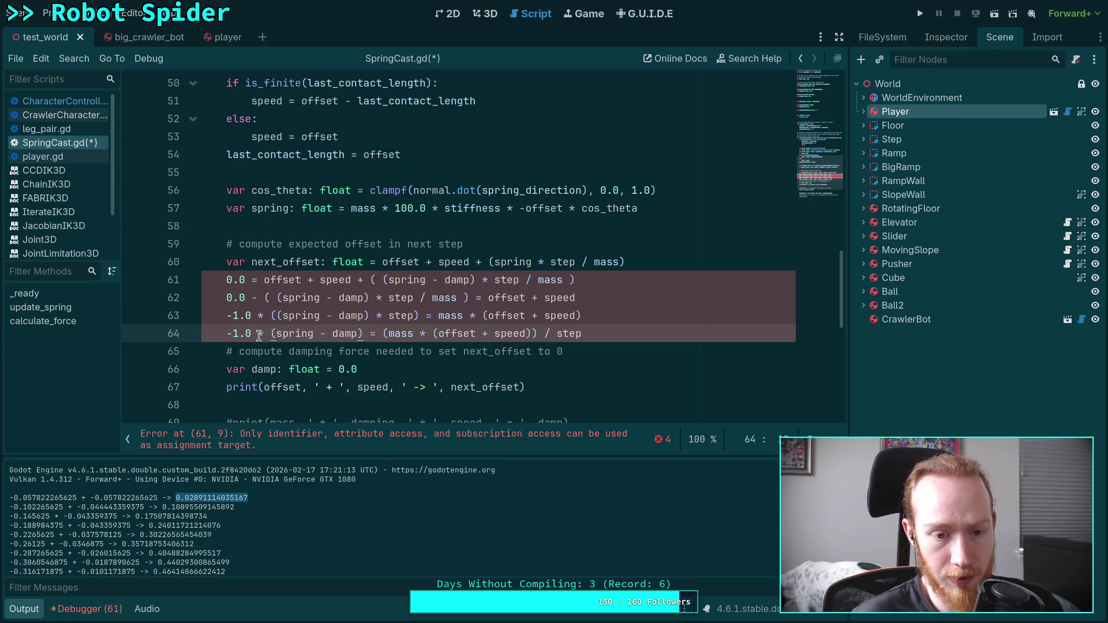
pyautogui.moveTo(231, 333); pyautogui.dragTo(276, 333)
pyautogui.press('BackSpace')
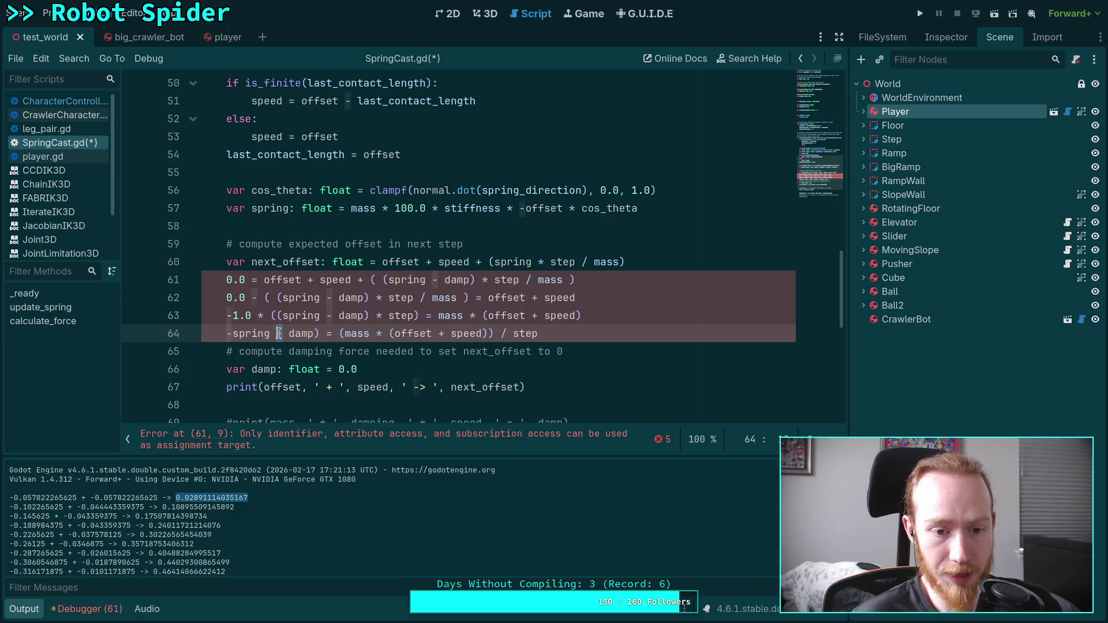
pyautogui.write('+')
pyautogui.press('Right')
pyautogui.press('Right')
pyautogui.press('Right')
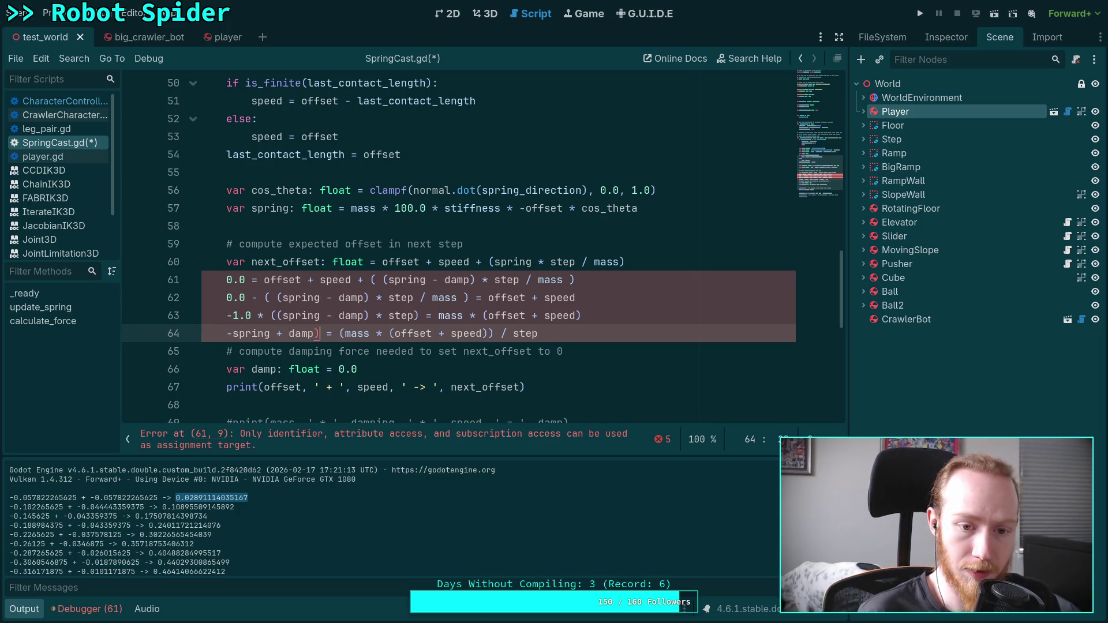
pyautogui.press('BackSpace')
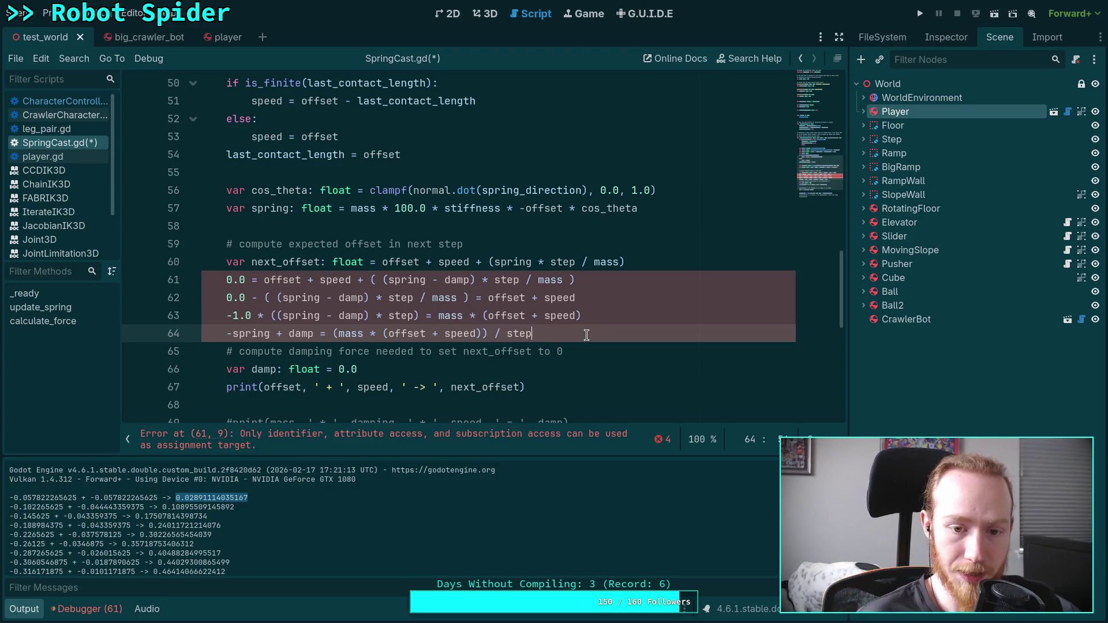
# Type damp = (mass * (offset + speed)) / step + spring on new line 65
pyautogui.press('Return')
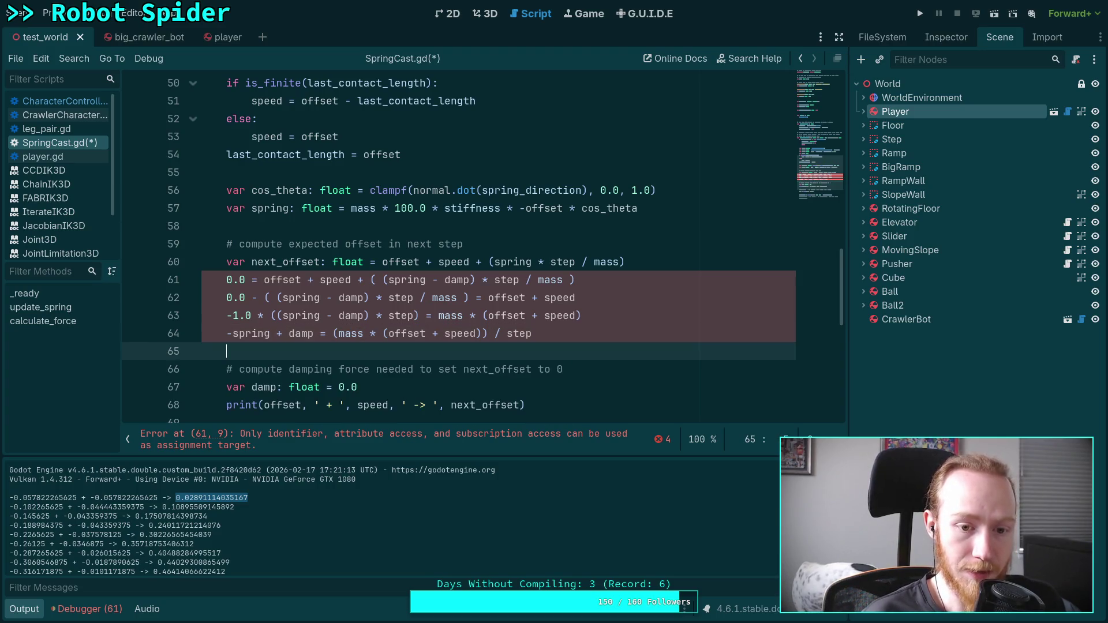
pyautogui.write('damp = (')
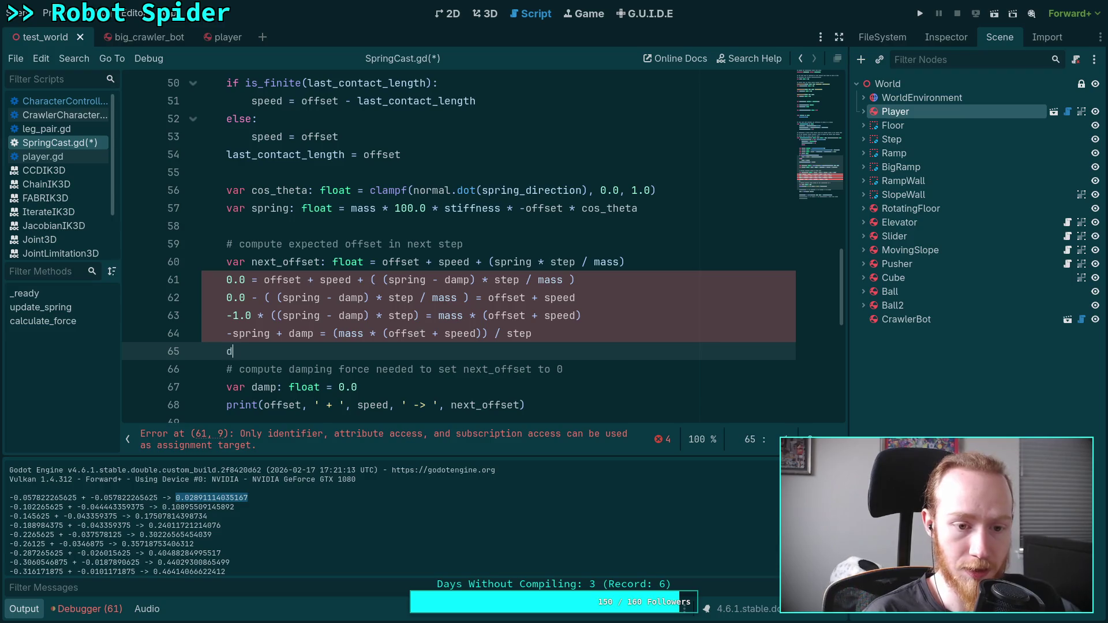
pyautogui.press('Escape')
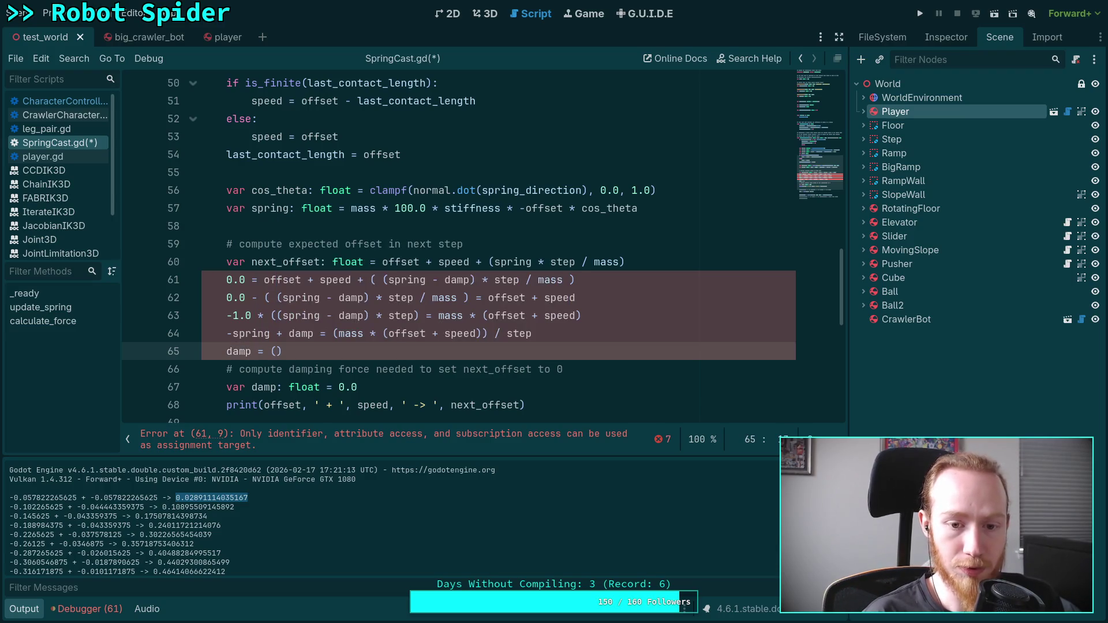
pyautogui.write('mass * of')
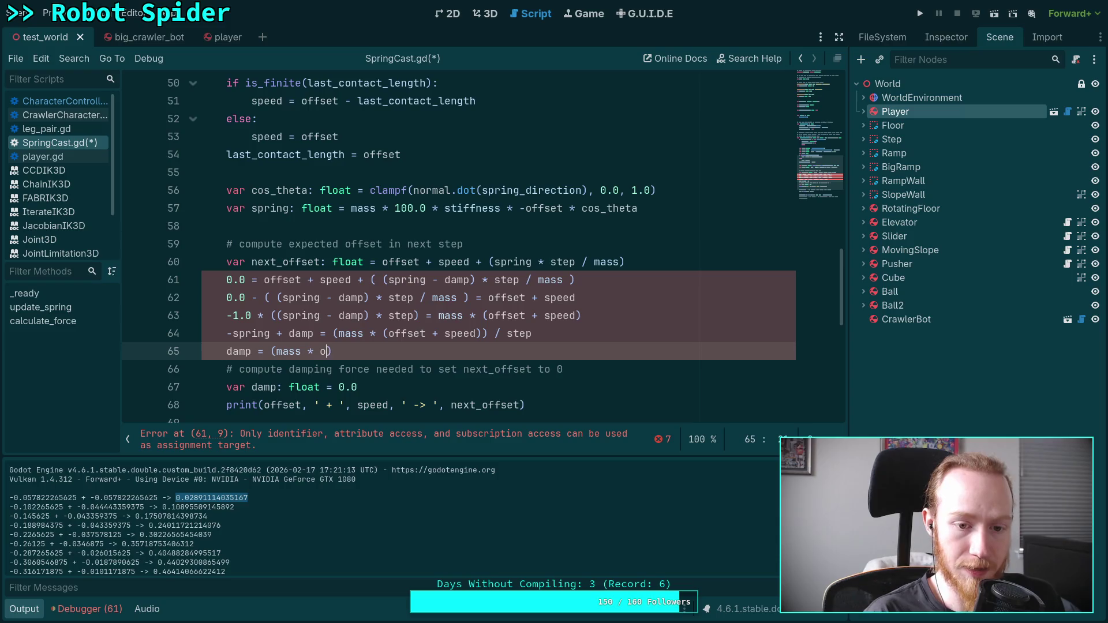
pyautogui.press('BackSpace')
pyautogui.press('BackSpace')
pyautogui.write('(offset')
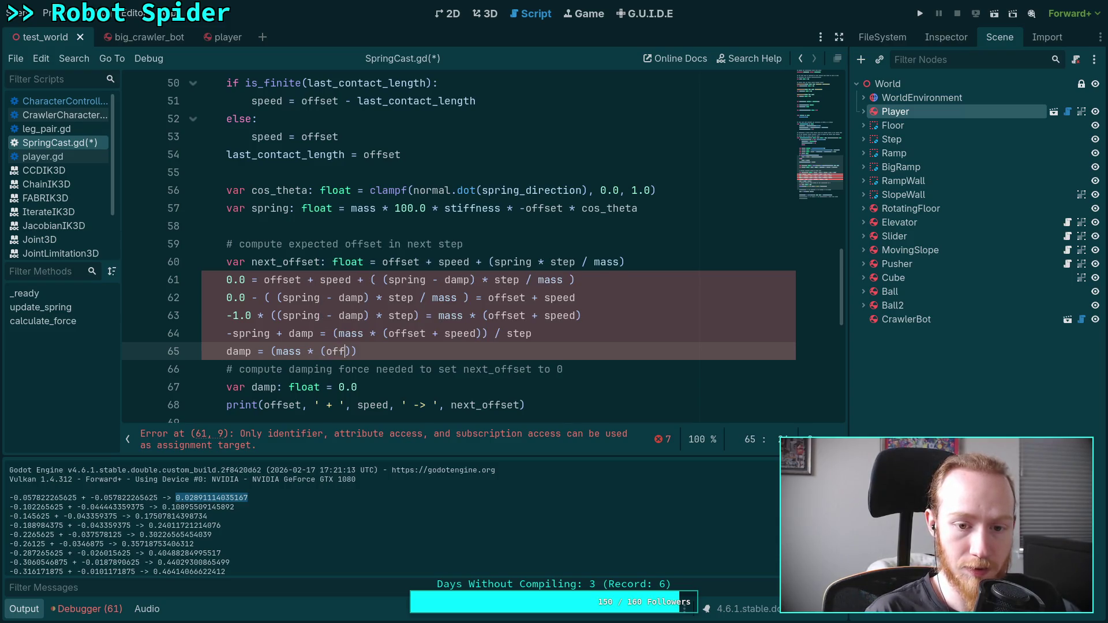
pyautogui.write(' + spee')
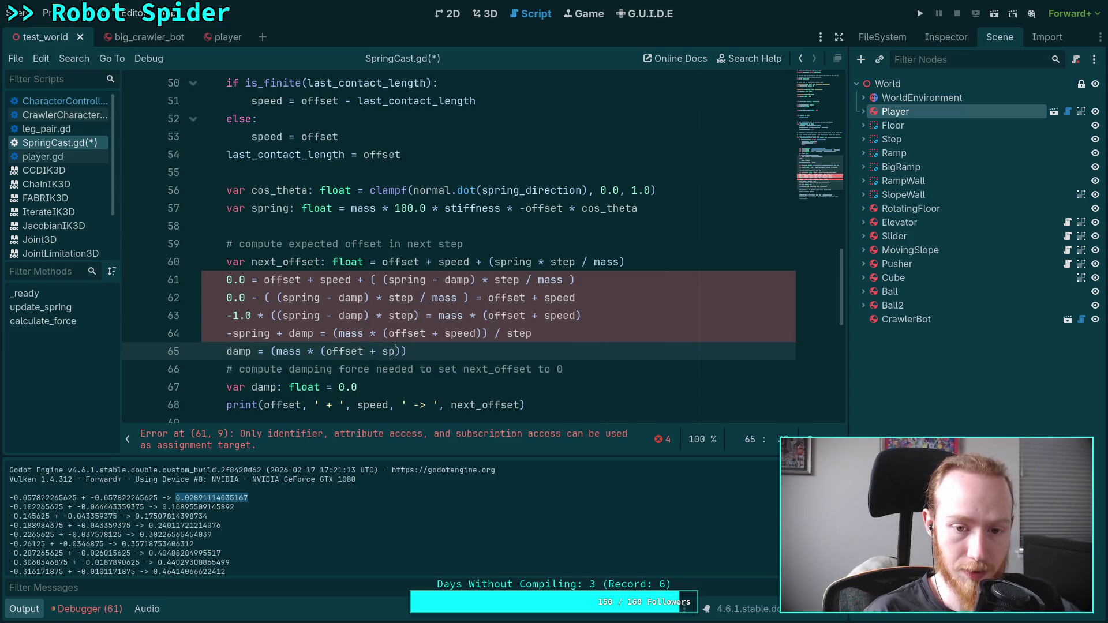
pyautogui.write('d)) / ')
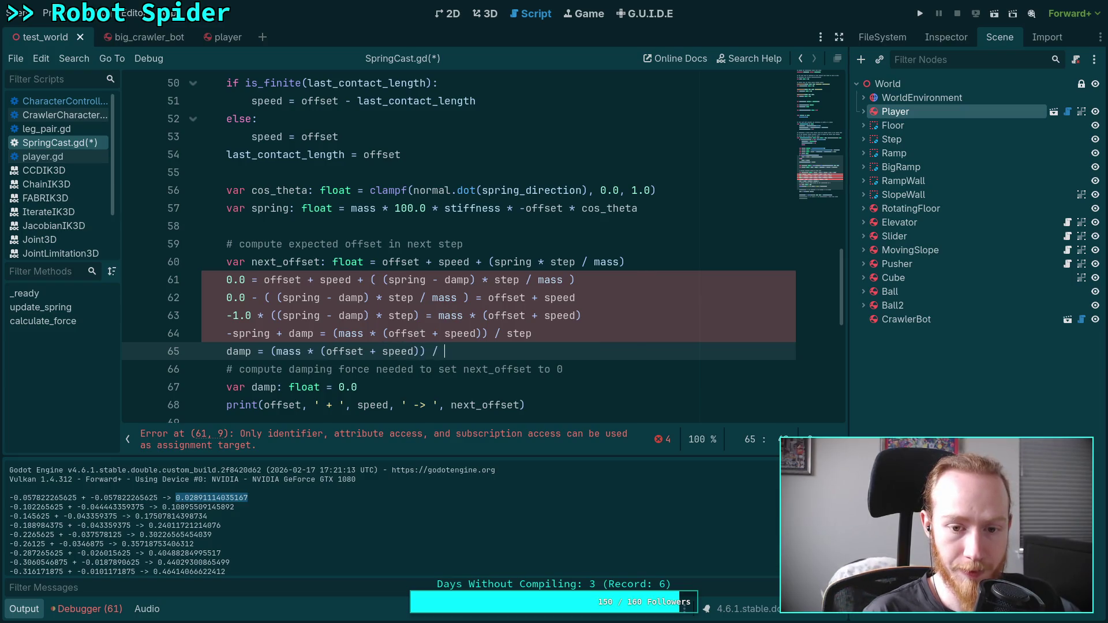
pyautogui.write('step + ')
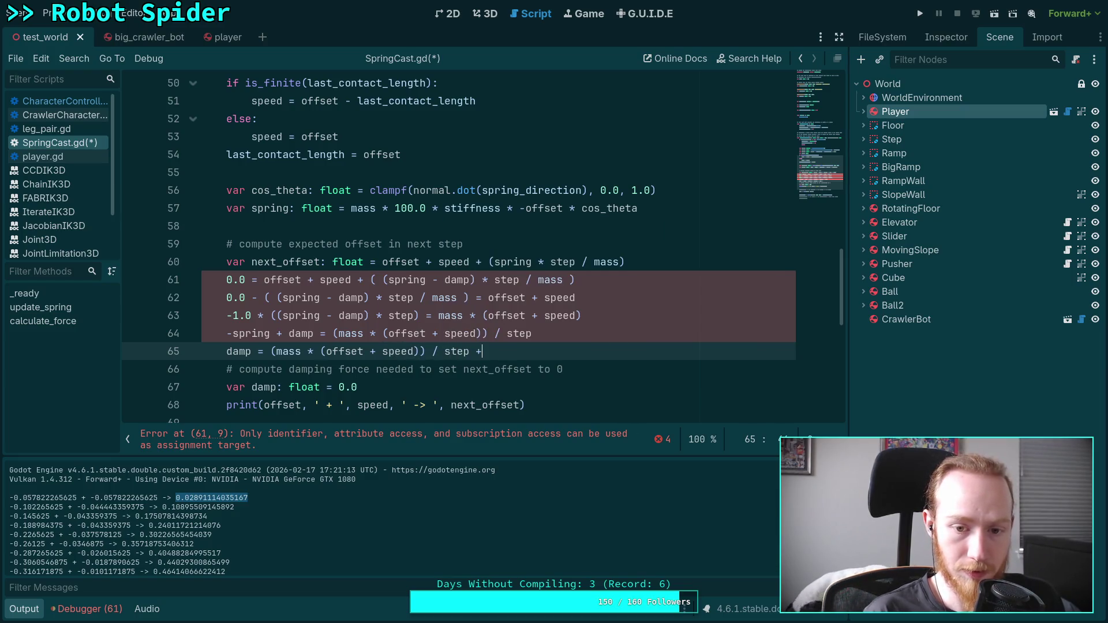
pyautogui.write('spring')
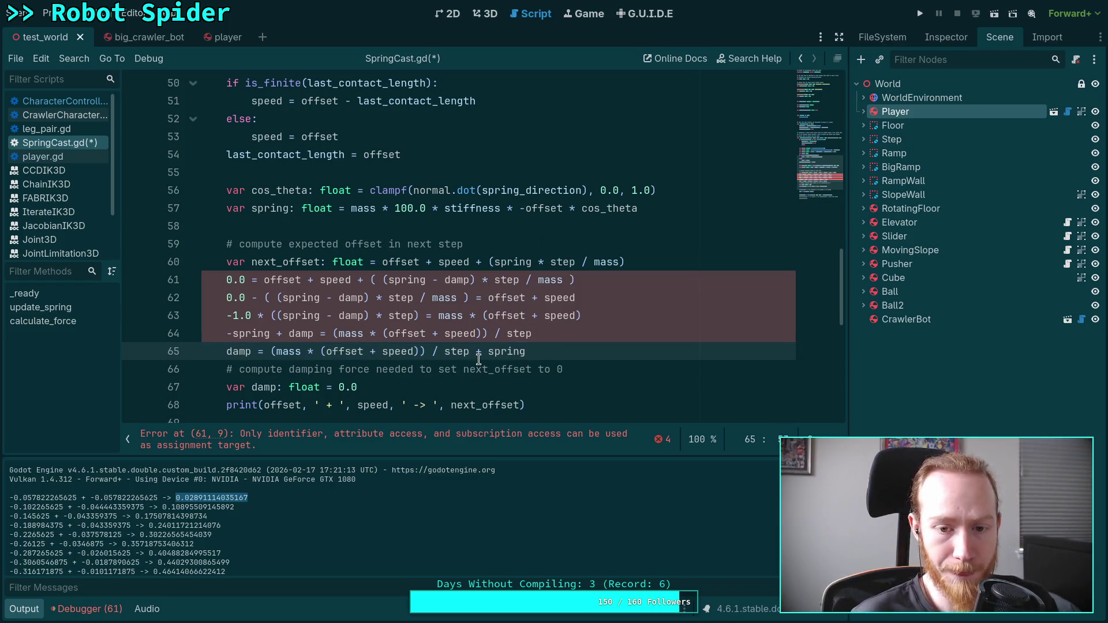
# Move spring to the front and fix brackets: damp = spring + (mass * (offset + speed) / step)
pyautogui.moveTo(473, 354); pyautogui.dragTo(579, 350)
pyautogui.press('BackSpace')
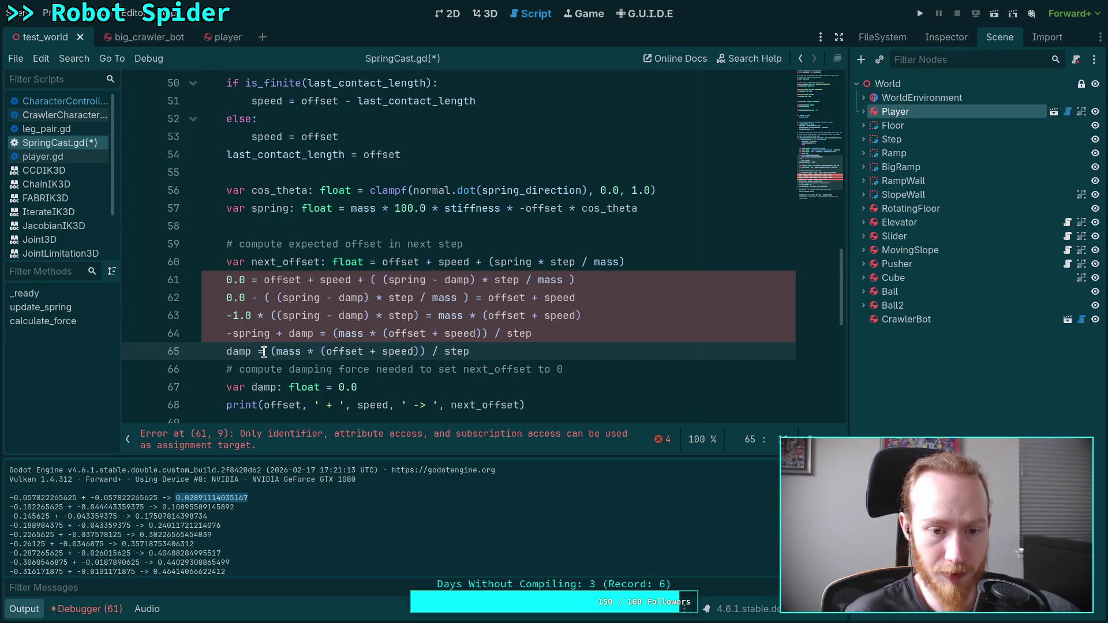
pyautogui.write('spring +')
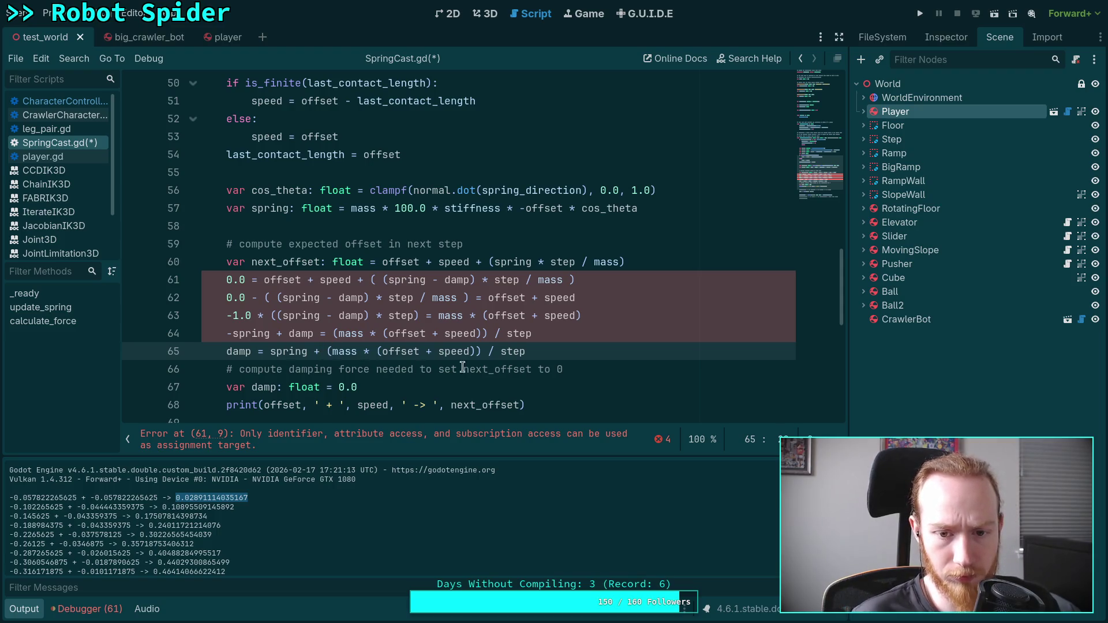
pyautogui.click(485, 354)
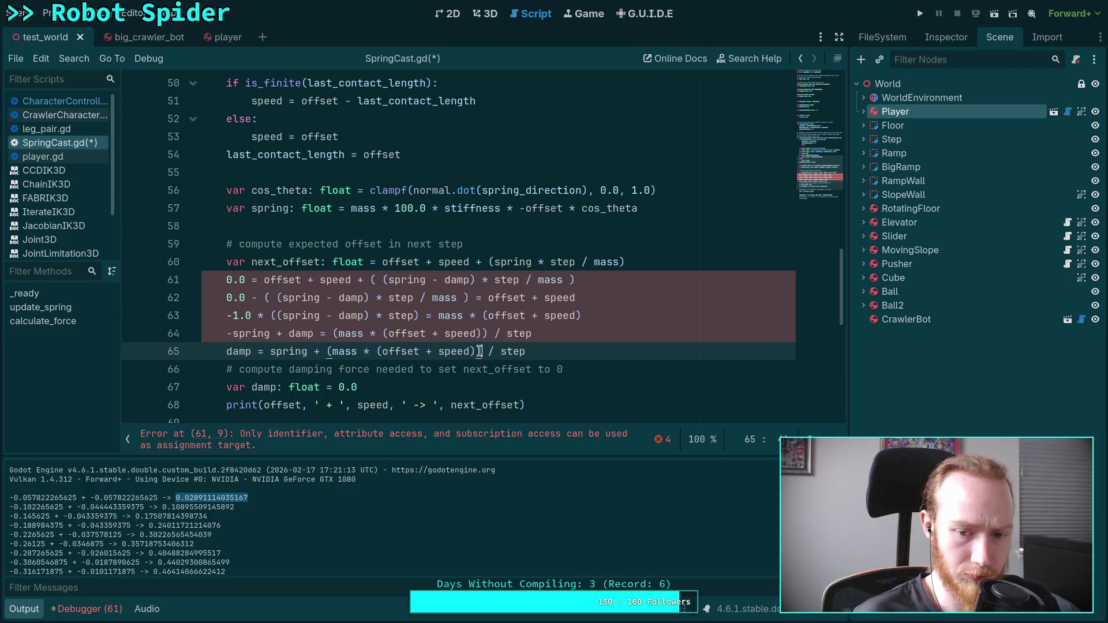
pyautogui.press('BackSpace')
pyautogui.click(522, 352)
pyautogui.write(')')
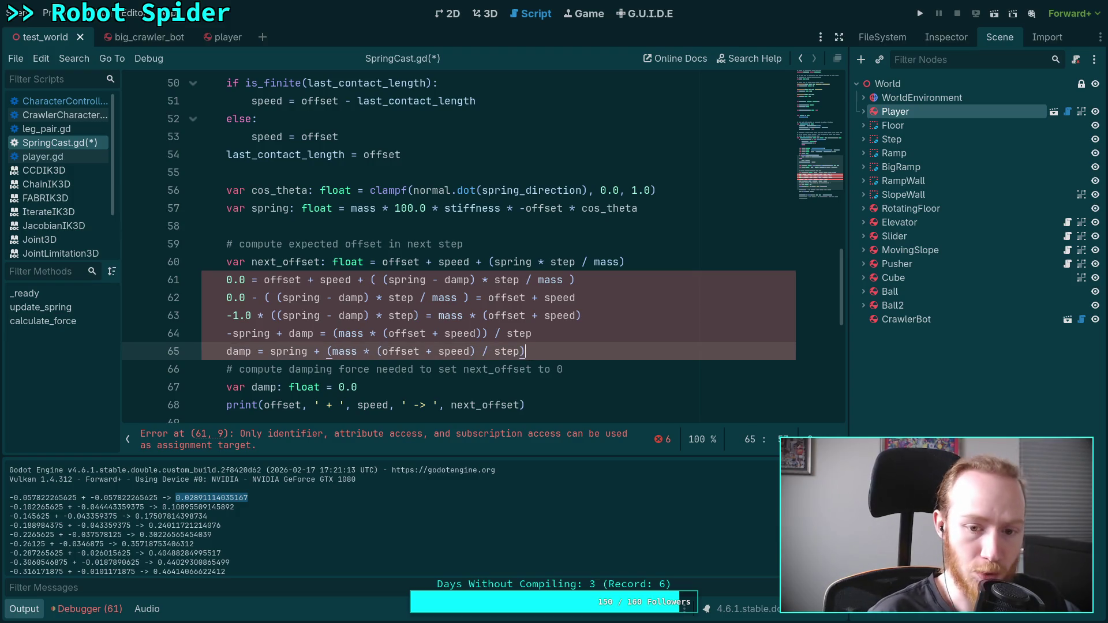
pyautogui.doubleClick(336, 353)
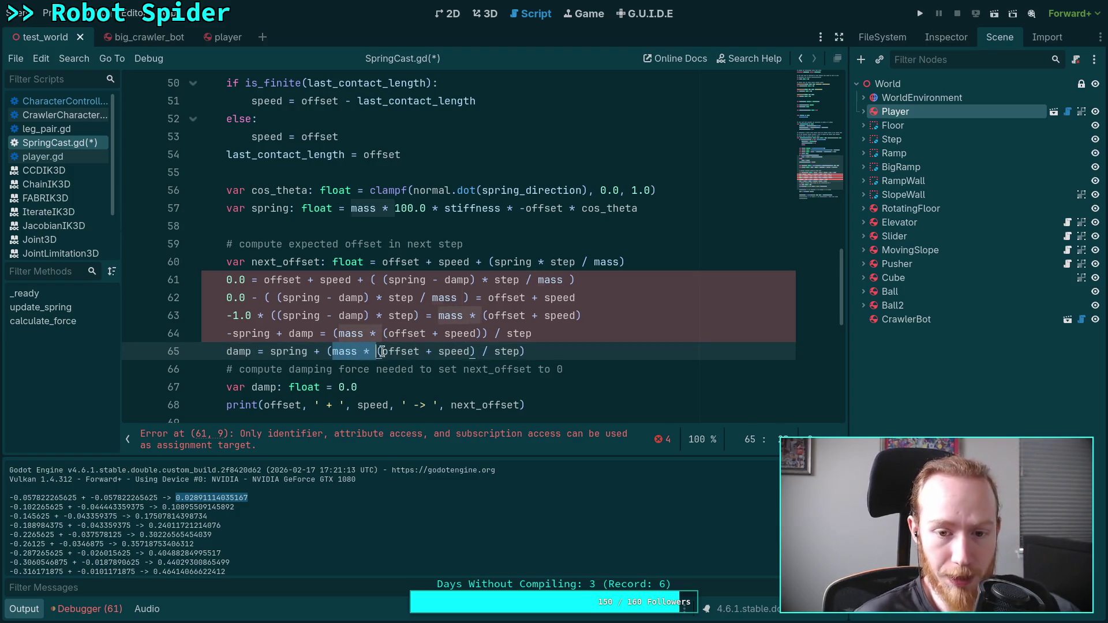
pyautogui.click(507, 356)
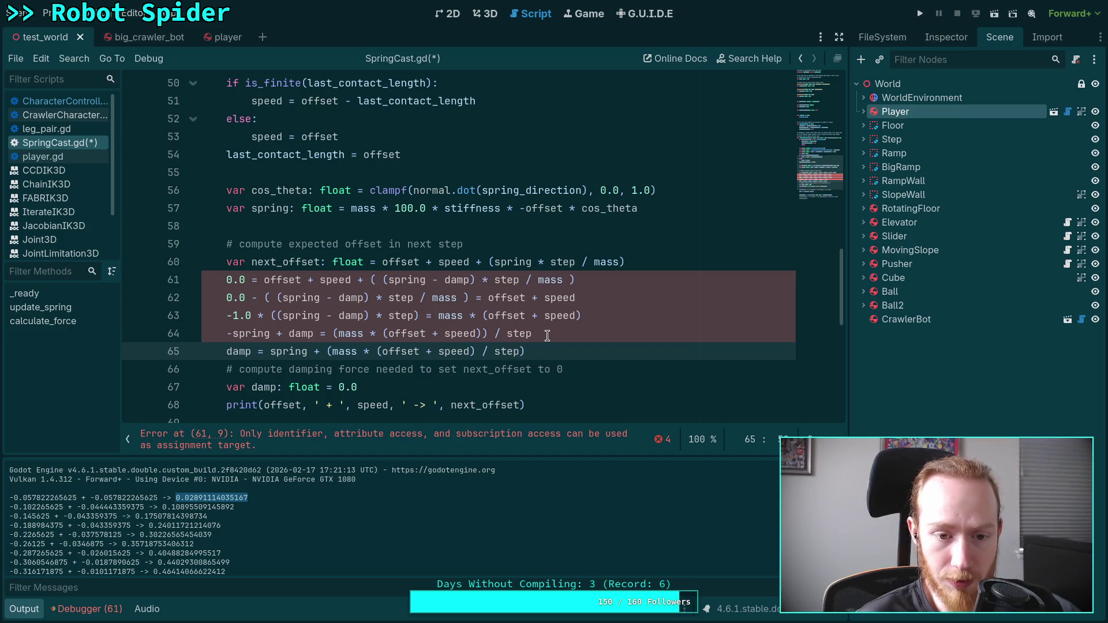
pyautogui.scroll(-1, 531, 328)
# Delete the scratch lines and paste the damp formula over the 0.0 default in var damp
pyautogui.moveTo(557, 279)
pyautogui.mouseDown()
pyautogui.moveTo(638, 267)
pyautogui.moveTo(713, 213)
pyautogui.mouseUp()
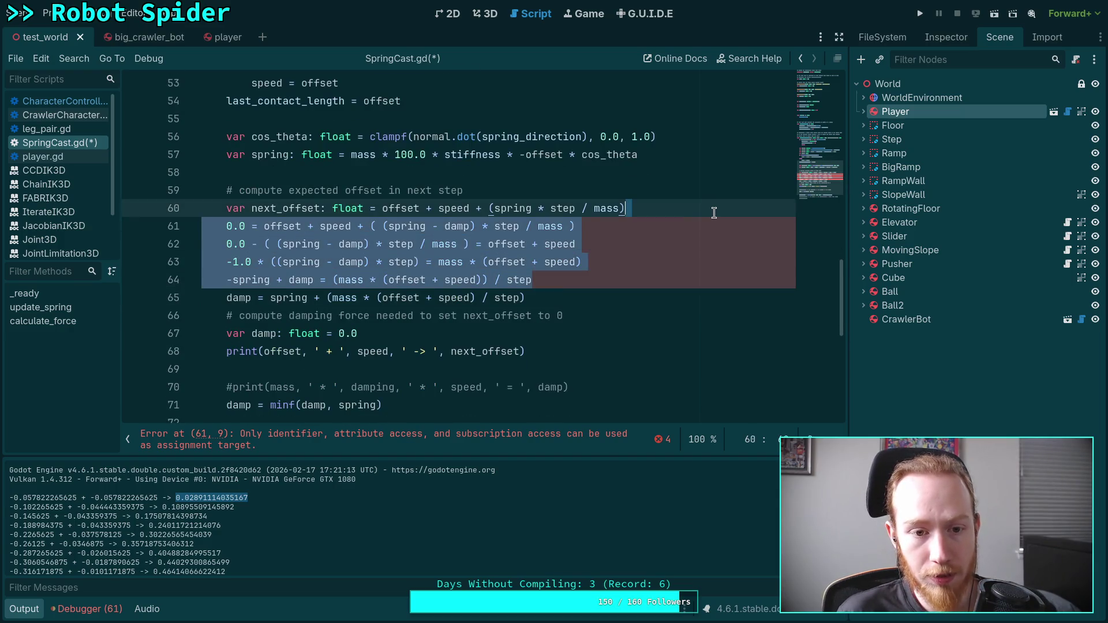
pyautogui.press('BackSpace')
pyautogui.scroll(1, 585, 263)
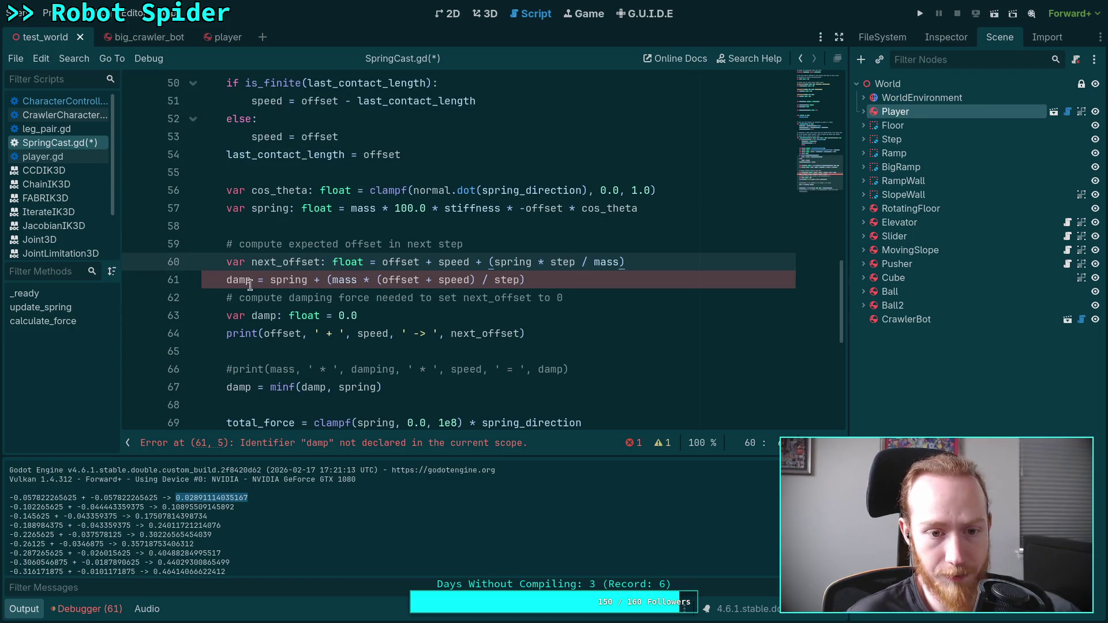
pyautogui.moveTo(258, 279)
pyautogui.mouseDown()
pyautogui.moveTo(598, 265)
pyautogui.moveTo(594, 274)
pyautogui.mouseUp()
pyautogui.hotkey('ctrl', 'c')
pyautogui.press('BackSpace')
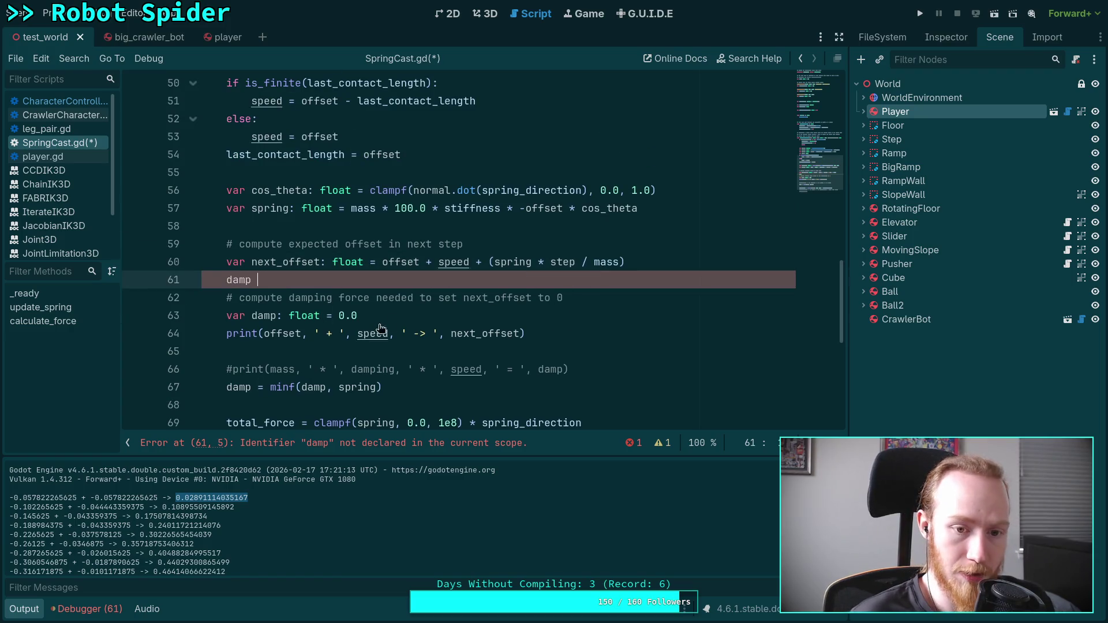
pyautogui.doubleClick(344, 316)
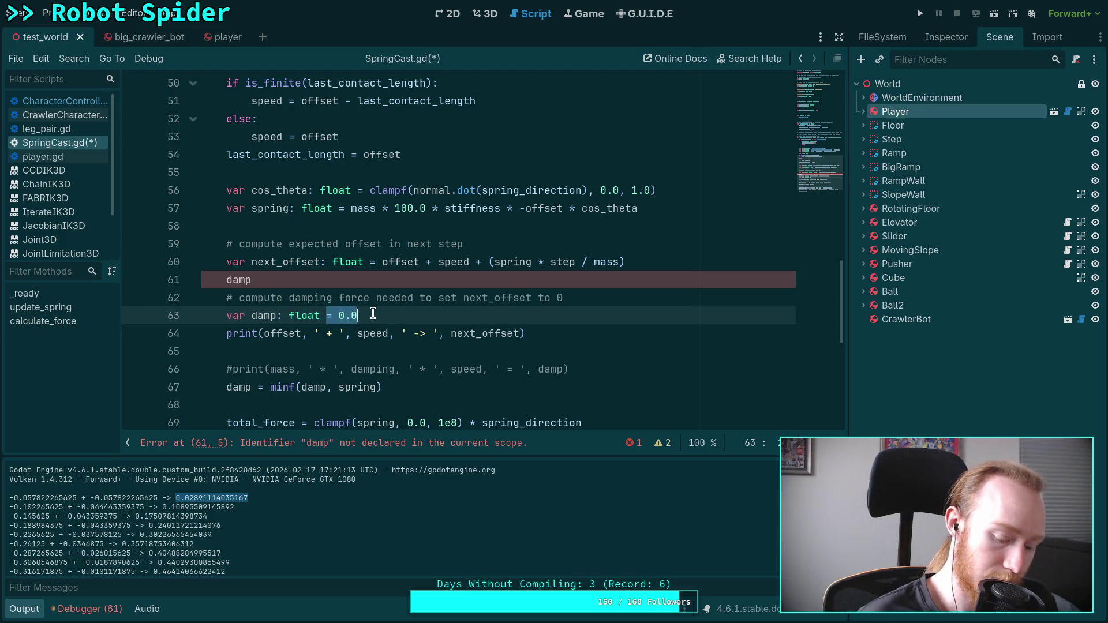
pyautogui.hotkey('ctrl', 'v')
pyautogui.moveTo(363, 286); pyautogui.dragTo(648, 262)
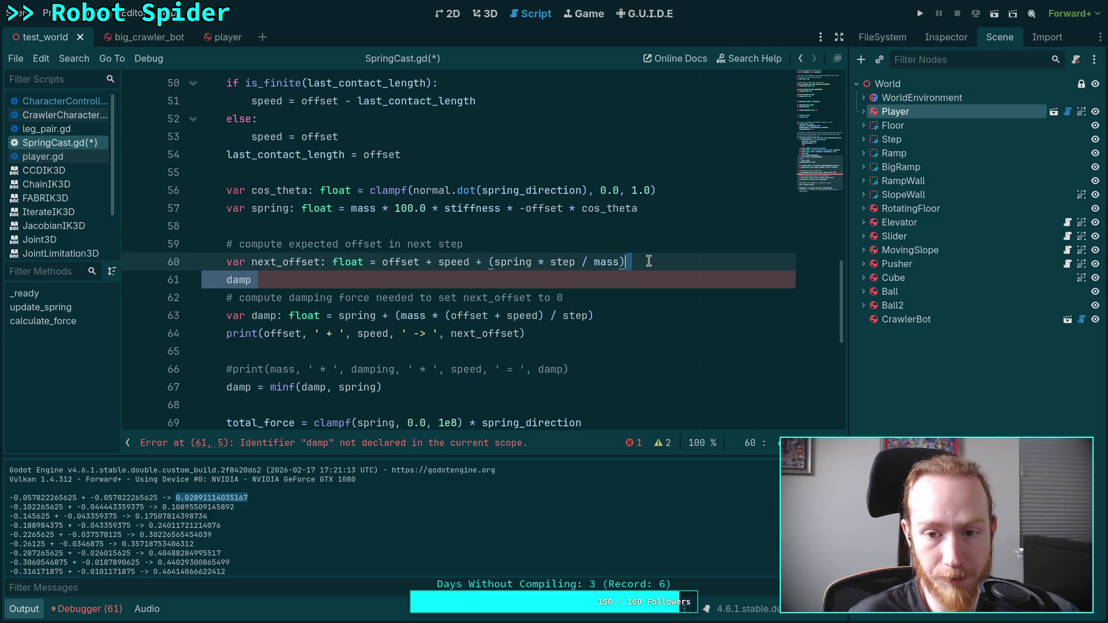
pyautogui.press('BackSpace')
pyautogui.click(631, 303)
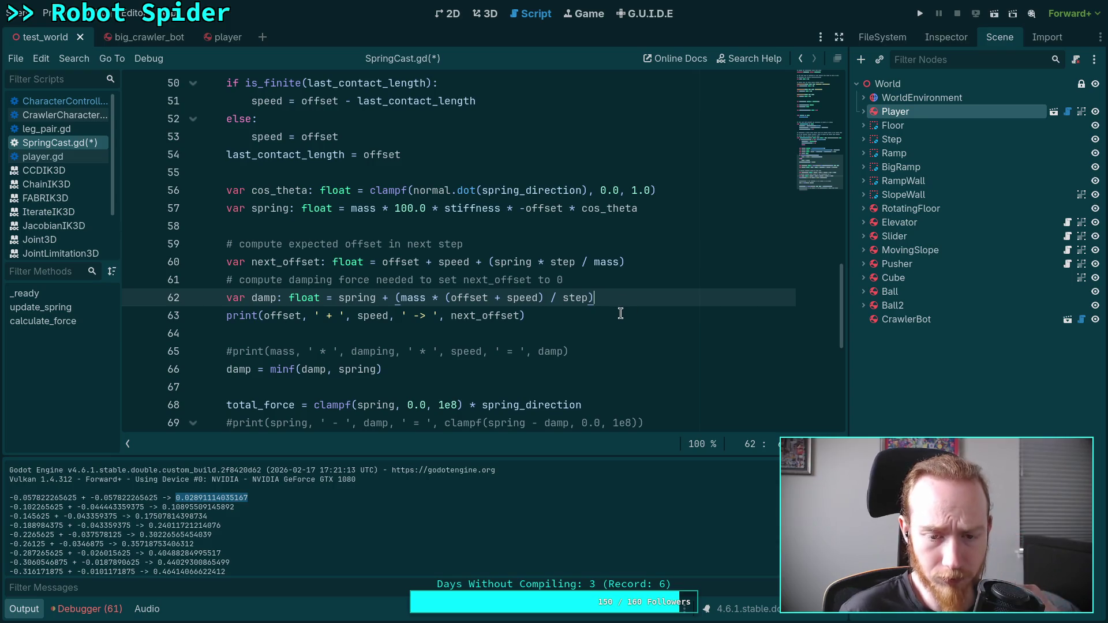
pyautogui.click(596, 314)
pyautogui.scroll(1, 597, 323)
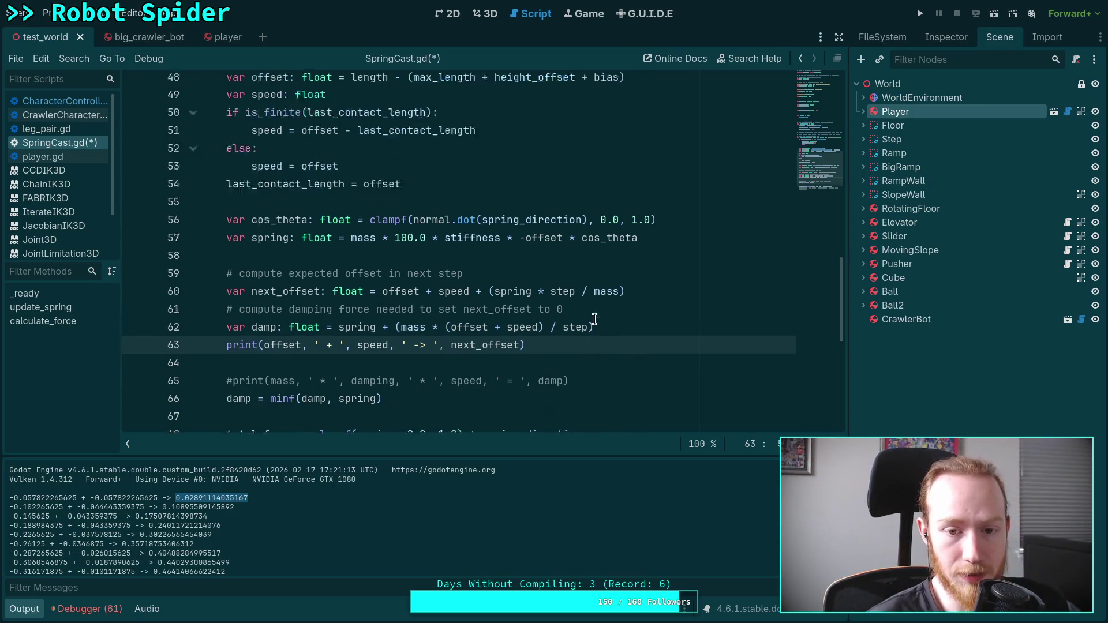
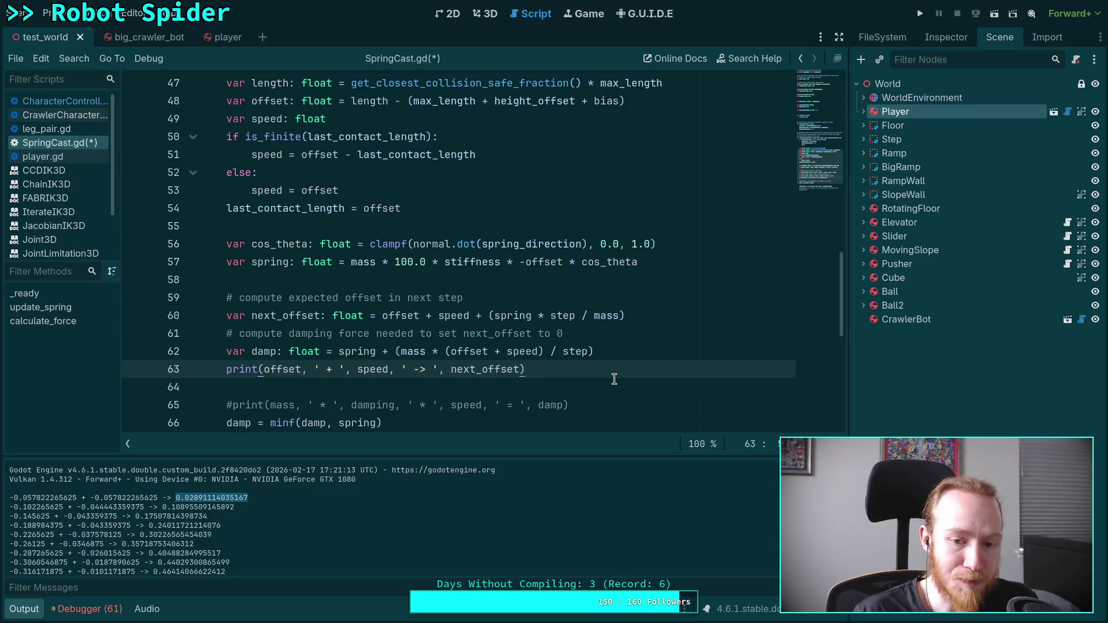
# Undo the recent damp edits to bring back the four damping derivation lines
pyautogui.click(610, 354)
pyautogui.moveTo(610, 354)
pyautogui.mouseDown()
pyautogui.moveTo(396, 353)
pyautogui.moveTo(604, 356)
pyautogui.mouseUp()
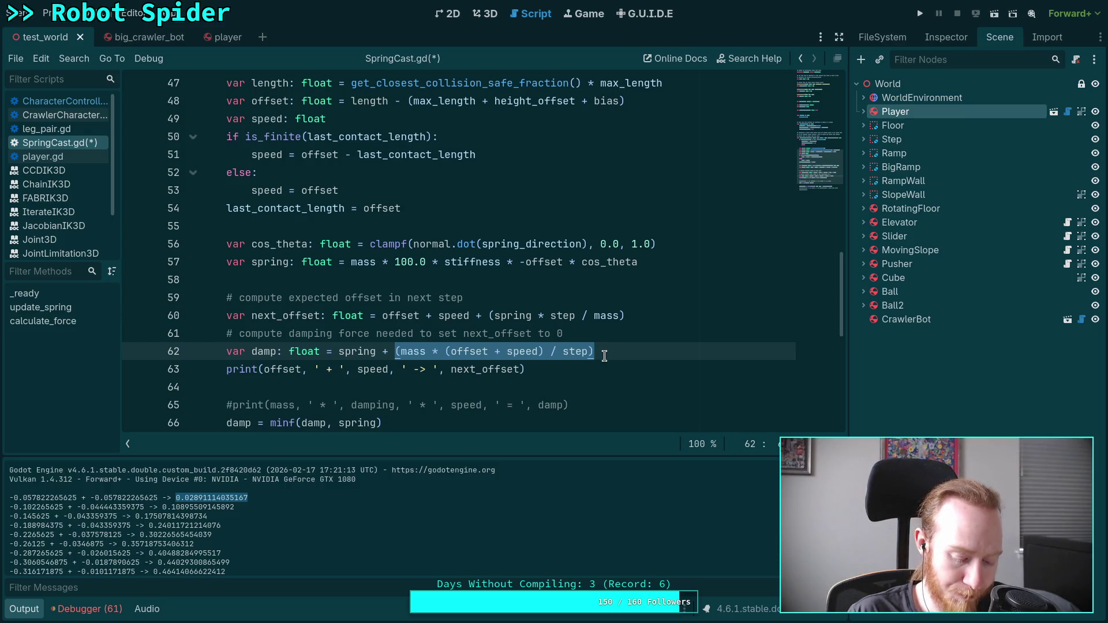
pyautogui.hotkey('ctrl', 'z')
pyautogui.hotkey('ctrl', 'z')
pyautogui.hotkey('ctrl', 'z')
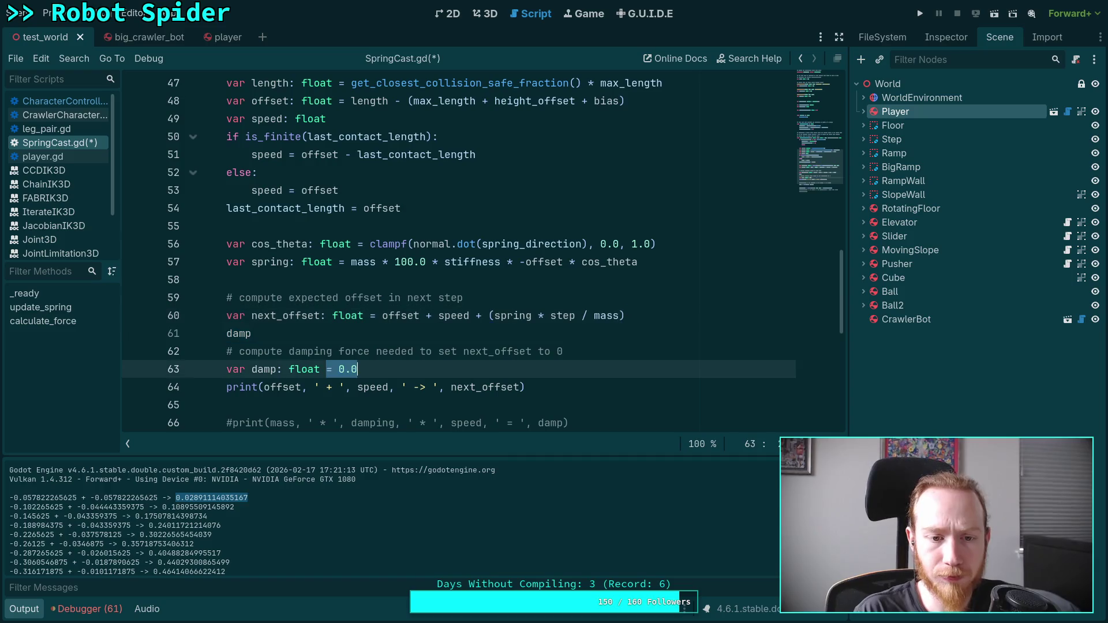
pyautogui.hotkey('ctrl', 'z')
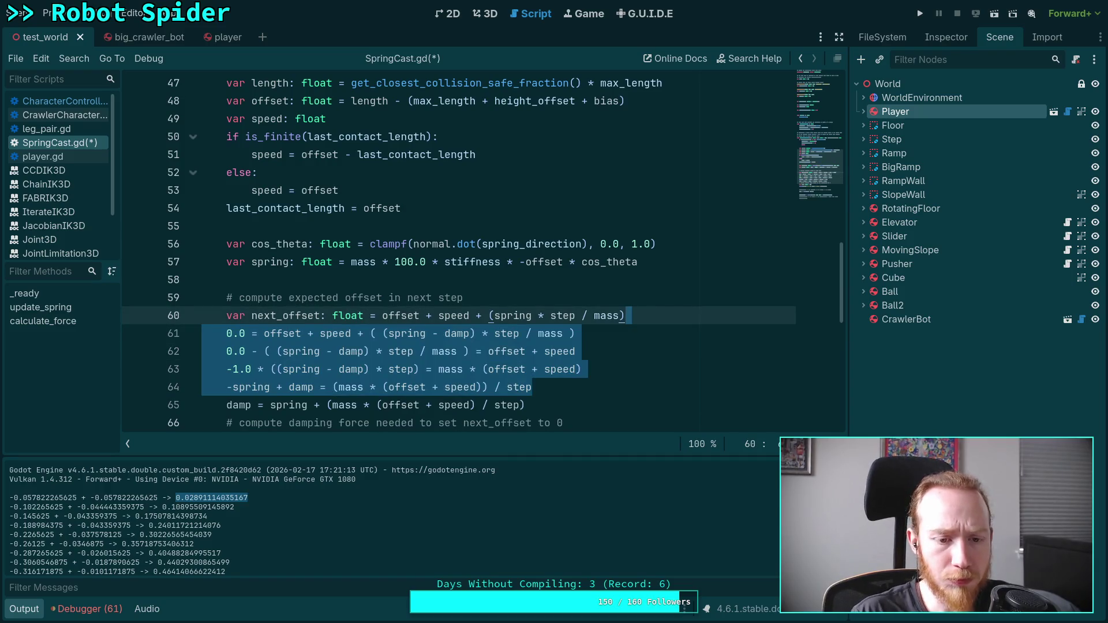
pyautogui.scroll(-1, 582, 351)
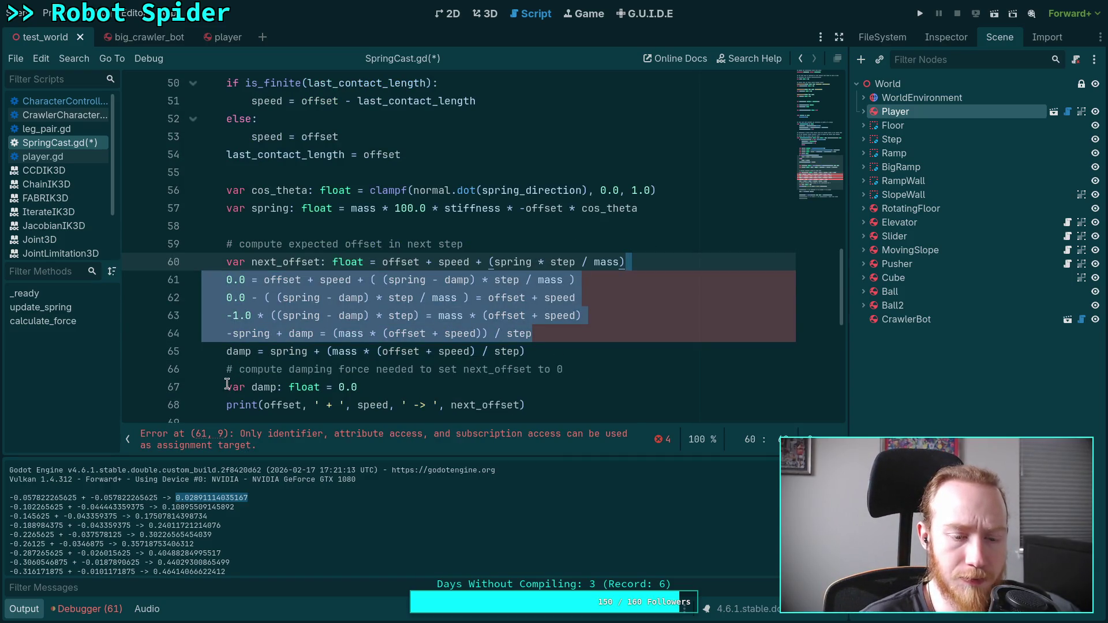
# Turn the damp line on line 65 into a 'var damp: float' declaration
pyautogui.click(227, 383)
pyautogui.click(223, 352)
pyautogui.write('v')
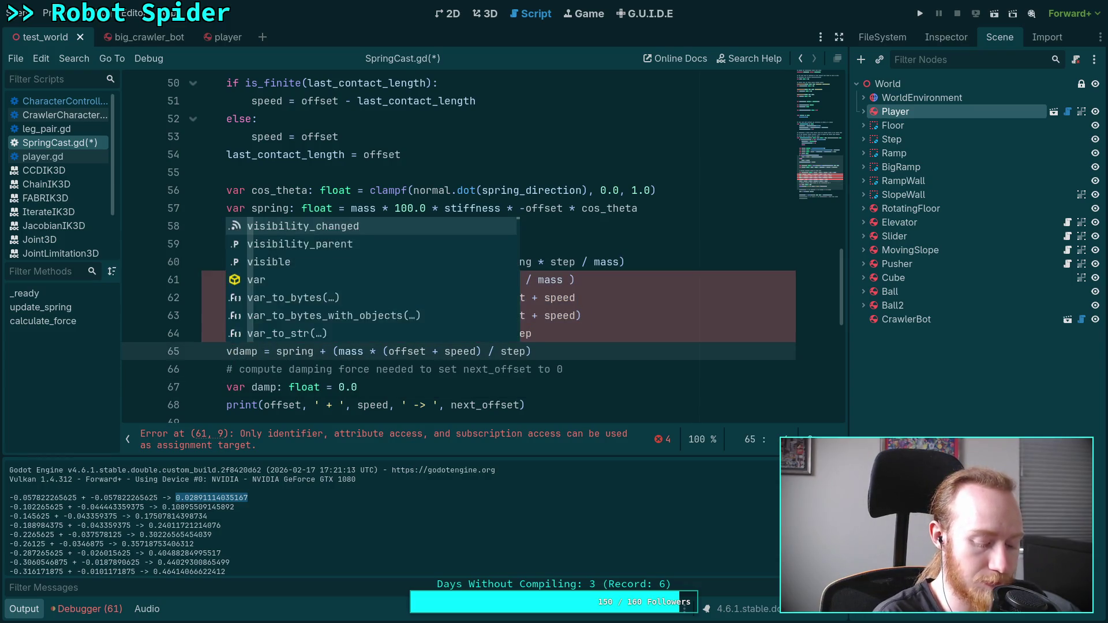
pyautogui.write('ar')
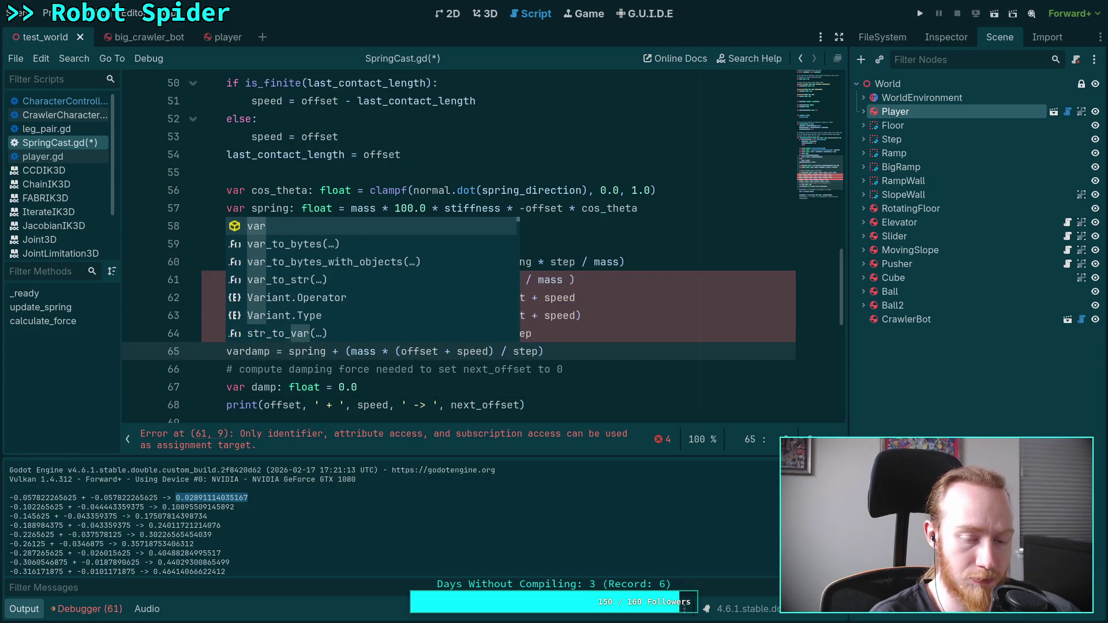
pyautogui.press('Right')
pyautogui.press('Right')
pyautogui.press('Right')
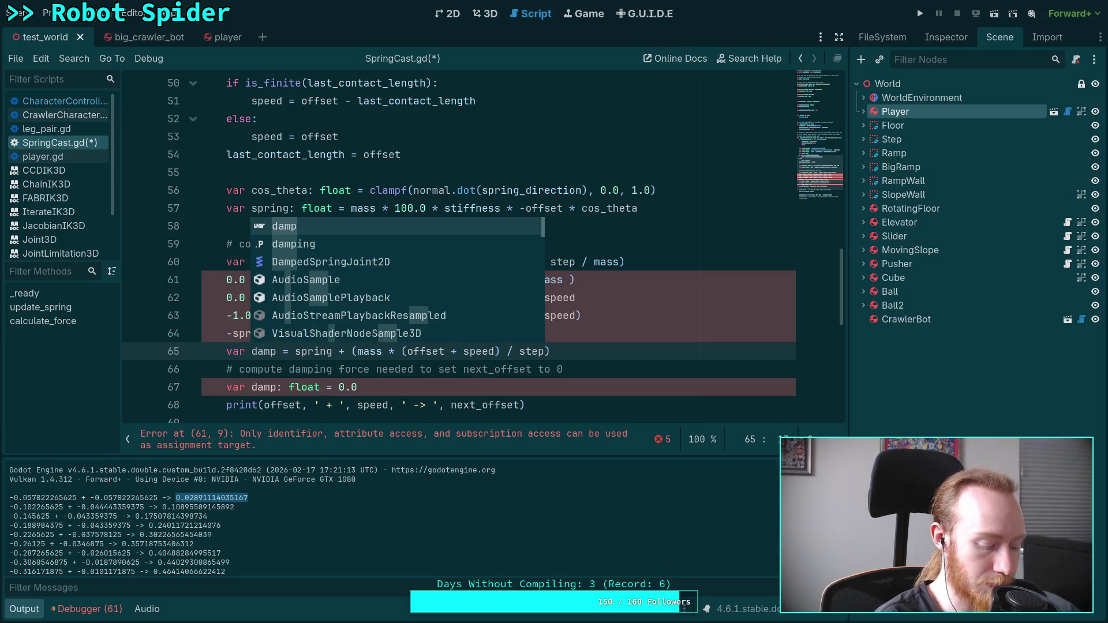
pyautogui.press('Escape')
pyautogui.write(': y')
pyautogui.press('BackSpace')
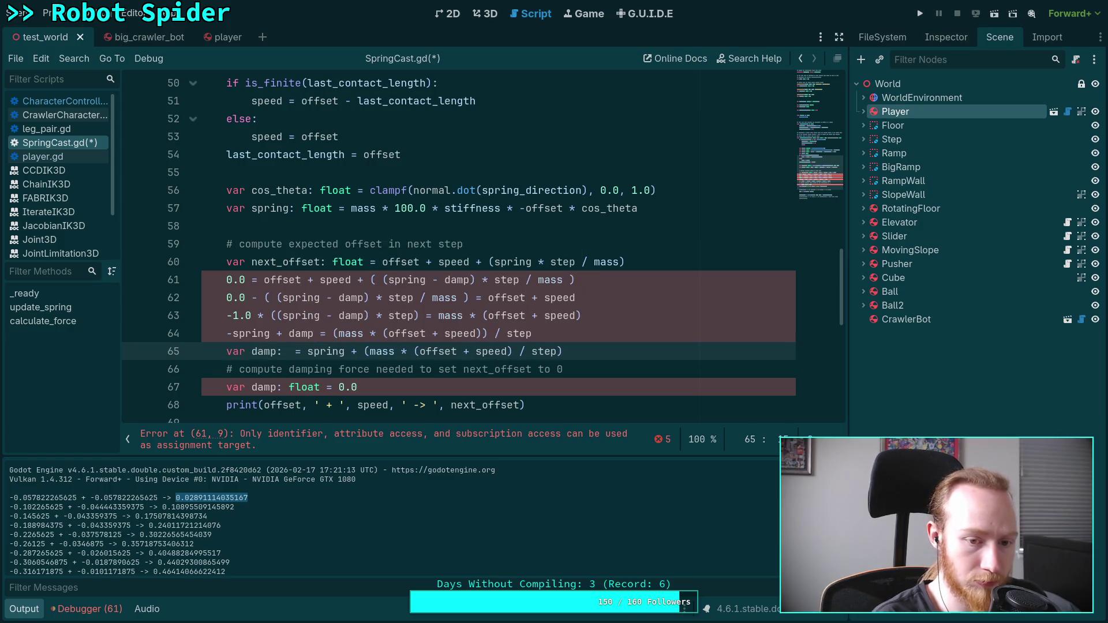
pyautogui.write('fl')
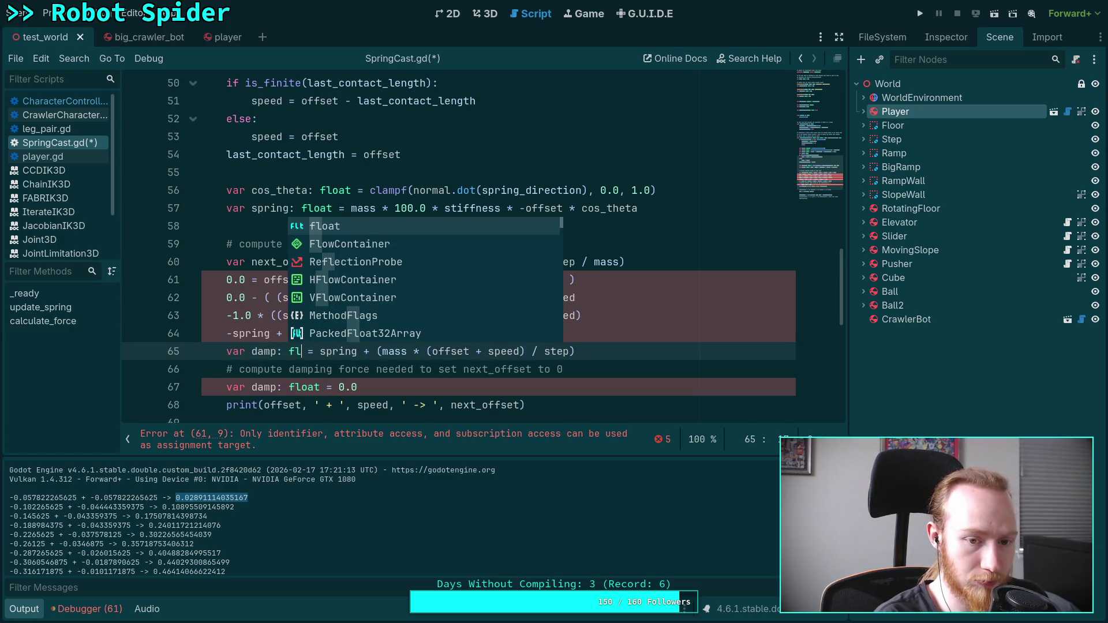
pyautogui.write('e')
pyautogui.press('BackSpace')
pyautogui.write('oah')
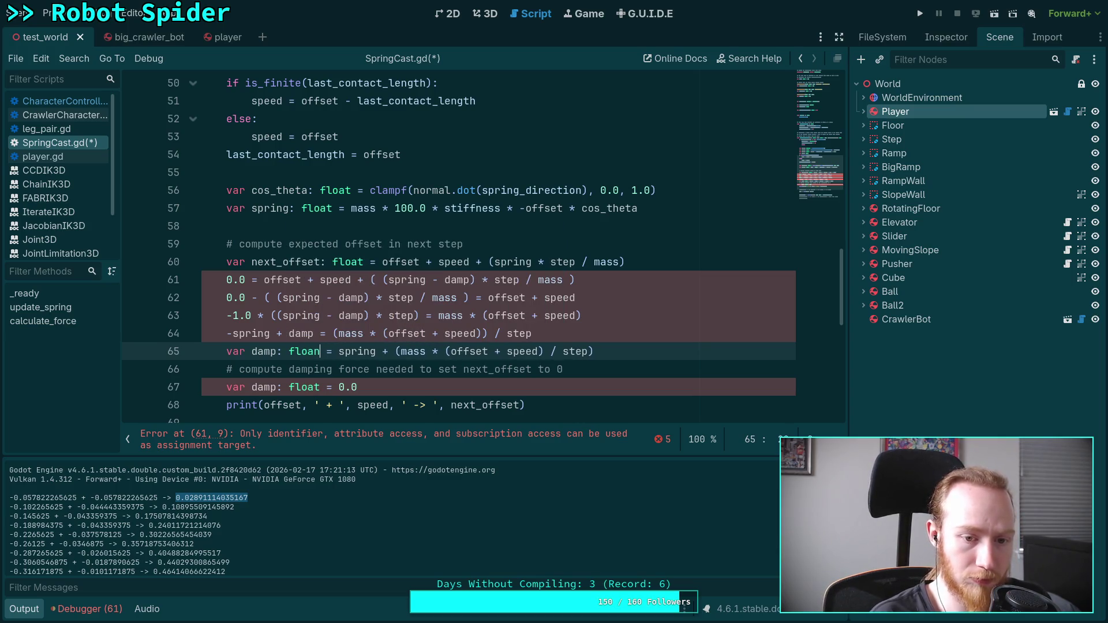
pyautogui.press('BackSpace')
pyautogui.write('t')
pyautogui.press('Escape')
# Delete the old 'var damp: float = 0.0' line and move the damping comment upward
pyautogui.press('Down')
pyautogui.press('Down')
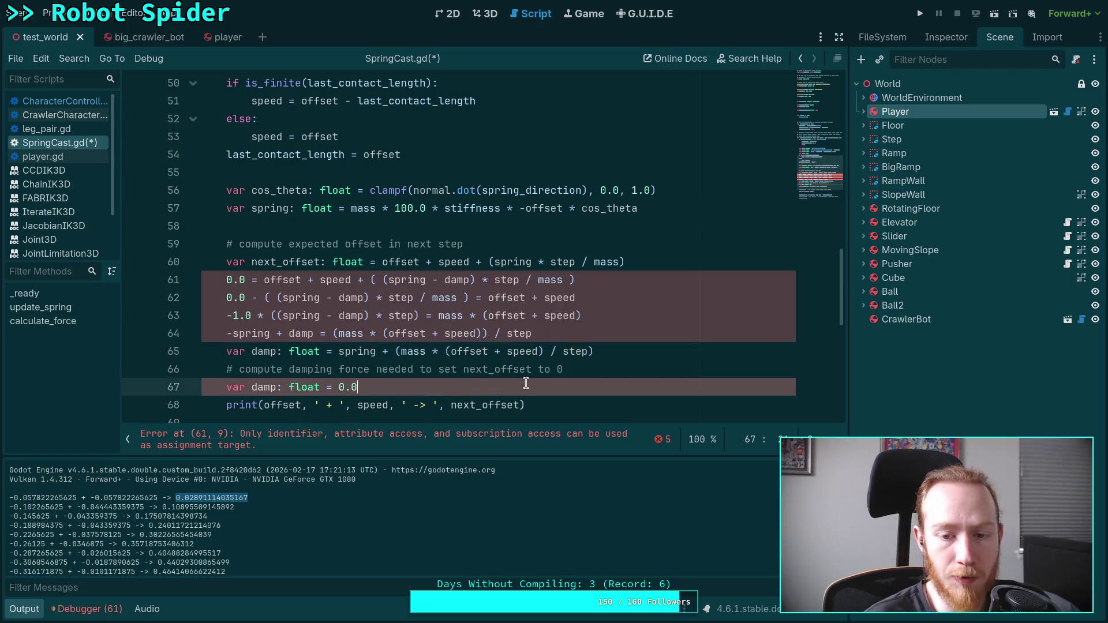
pyautogui.hotkey('ctrl', 'shift', 'k')
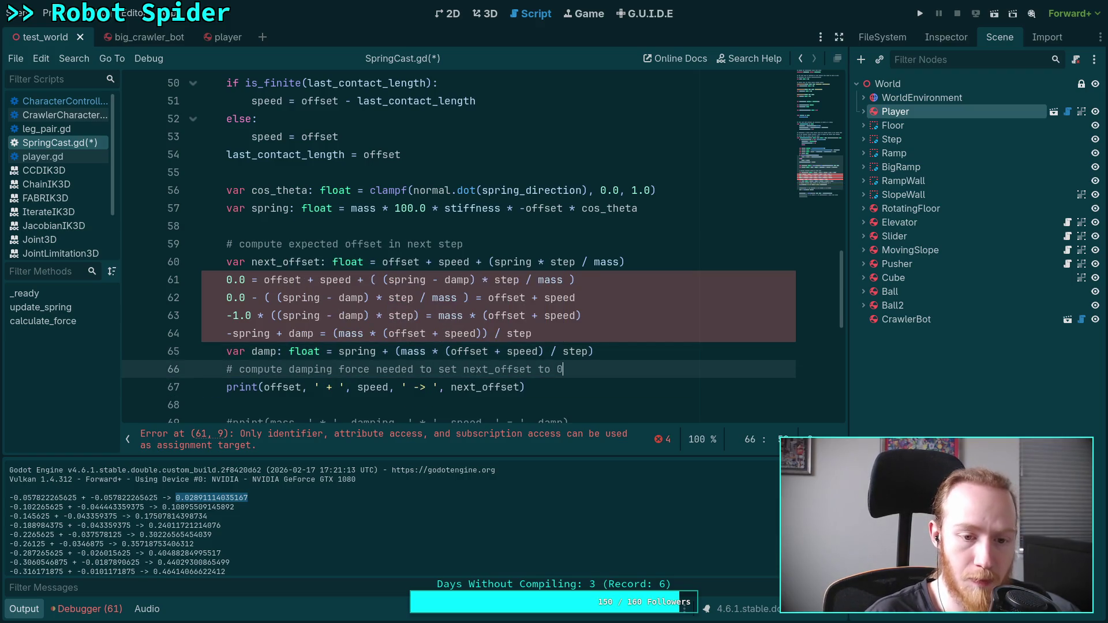
pyautogui.hotkey('alt', 'Up')
pyautogui.press('Down')
pyautogui.press('End')
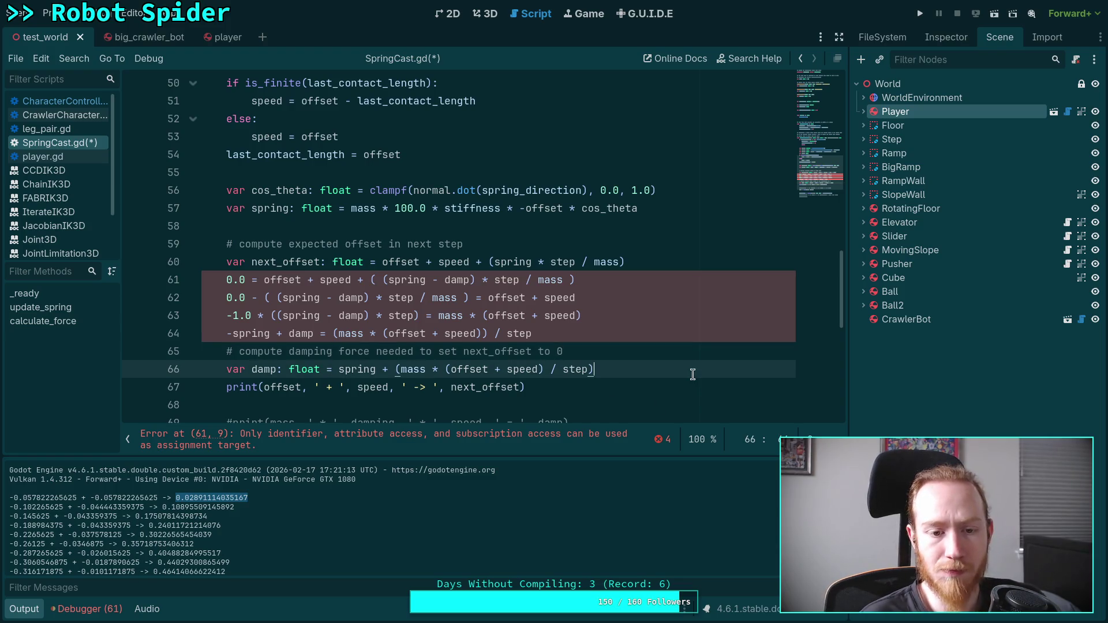
pyautogui.click(569, 350)
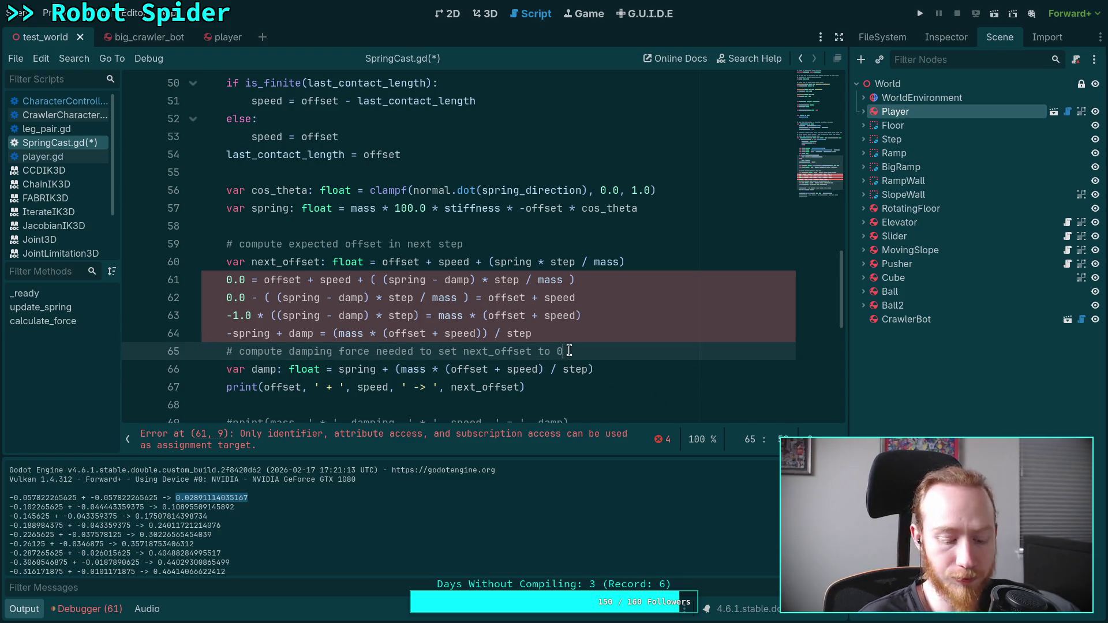
pyautogui.hotkey('alt', 'Up')
pyautogui.hotkey('alt', 'Up')
pyautogui.hotkey('alt', 'Up')
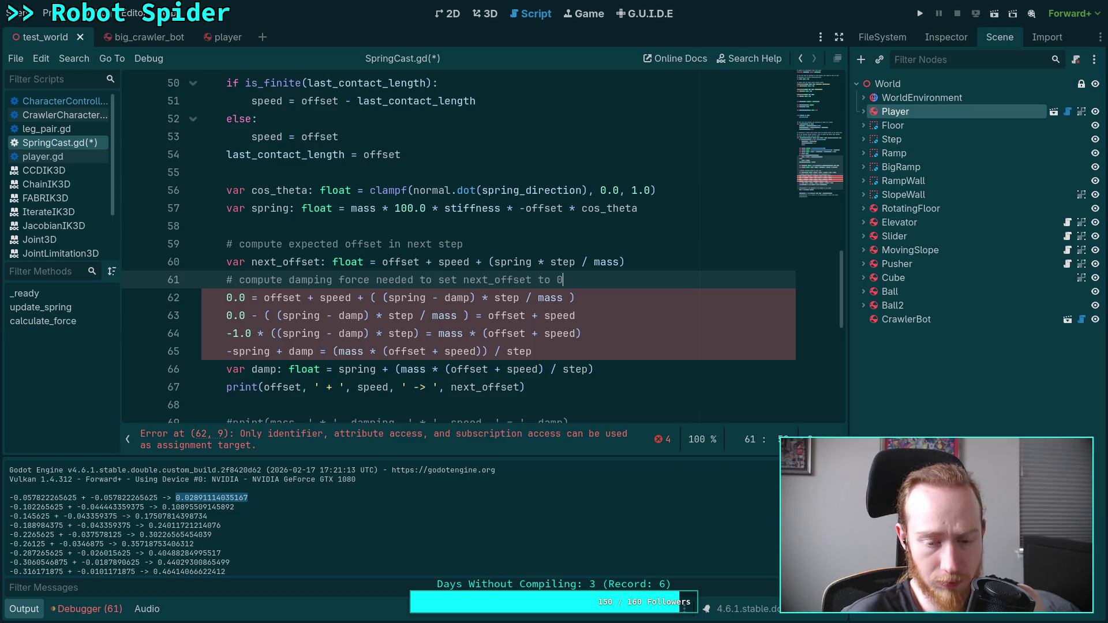
# Select the mass factor in the damp formula
pyautogui.moveTo(450, 369); pyautogui.dragTo(402, 368)
# Move mass after the sum so damp reads spring + ((offset + speed) * mass / step)
pyautogui.press('BackSpace')
pyautogui.write('* mass')
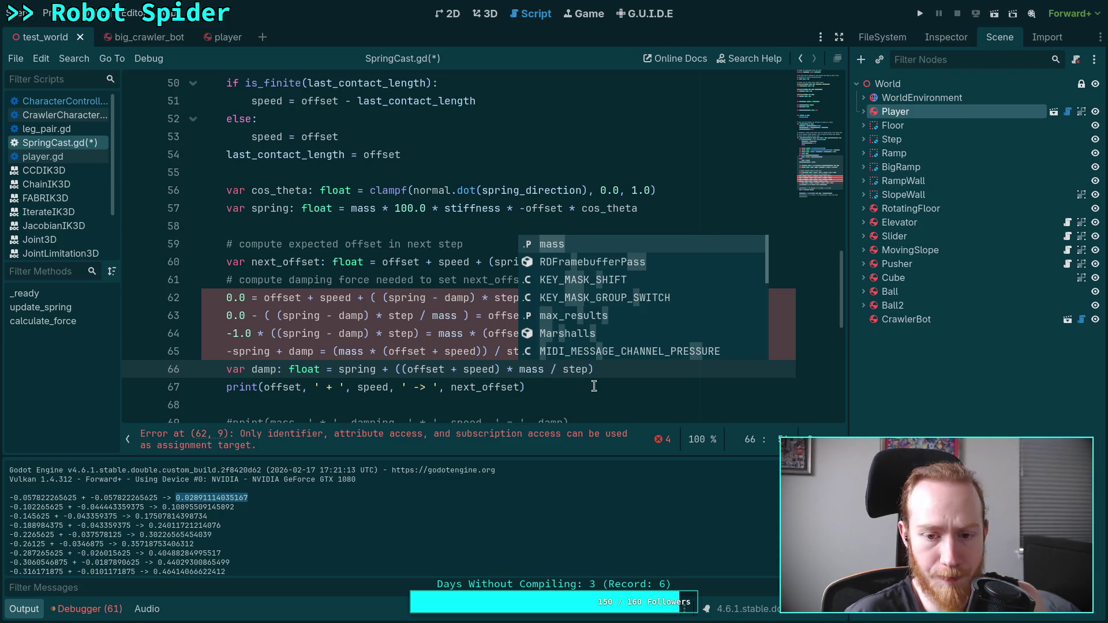
pyautogui.click(623, 382)
pyautogui.scroll(-1, 623, 381)
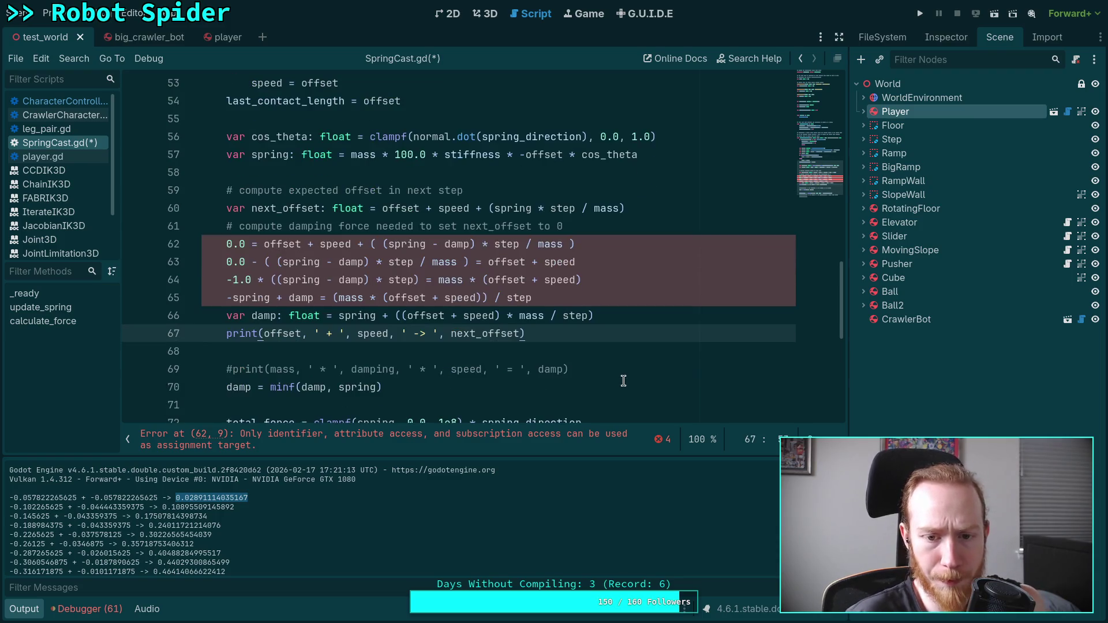
pyautogui.click(638, 316)
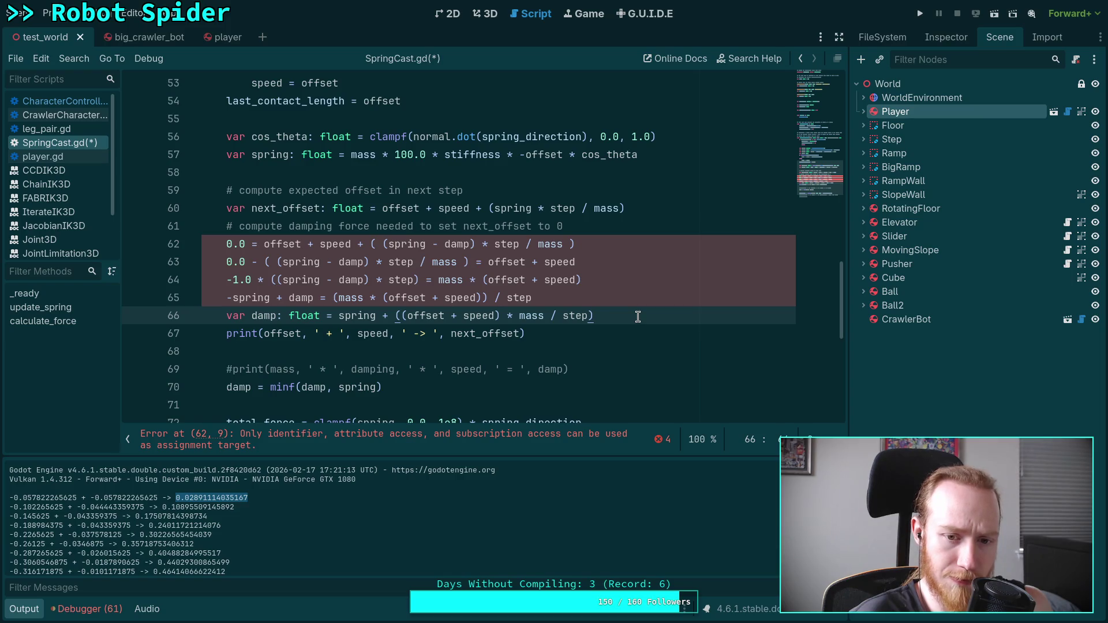
# Inspect the derivation lines, highlighting their 0.0 value and uses of spring
pyautogui.click(260, 240)
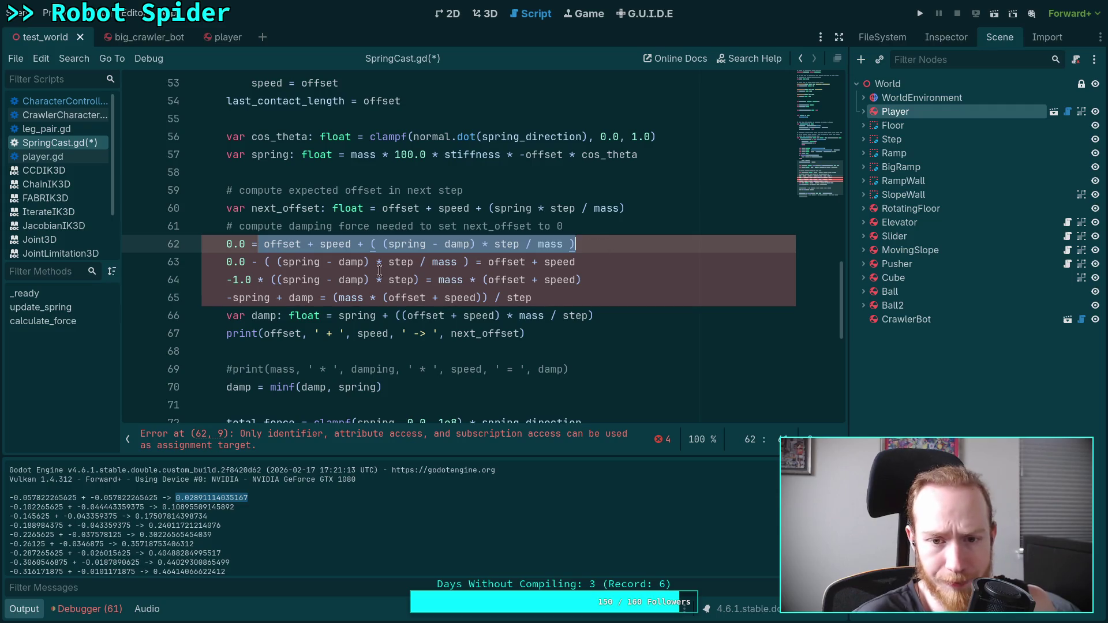
pyautogui.click(255, 254)
pyautogui.click(252, 242)
pyautogui.doubleClick(250, 241)
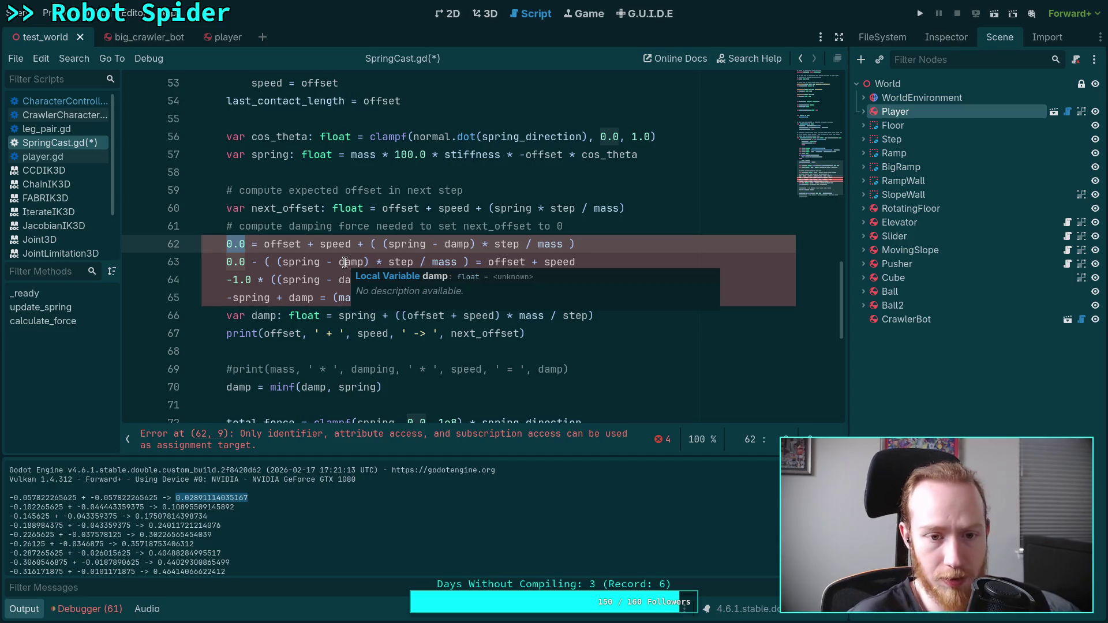
pyautogui.doubleClick(407, 244)
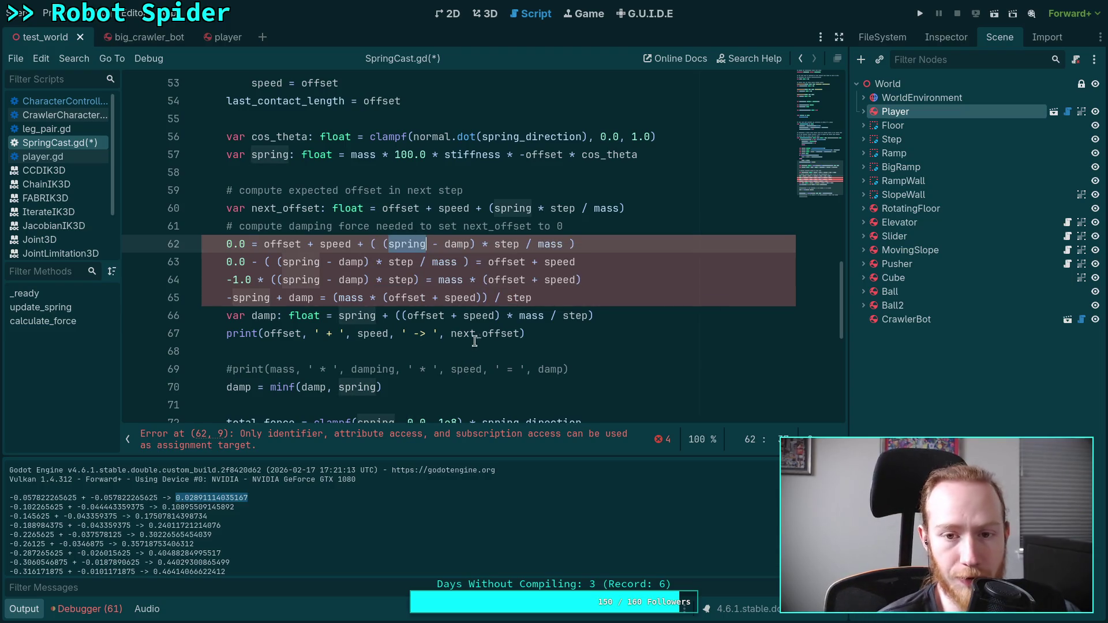
pyautogui.scroll(1, 455, 341)
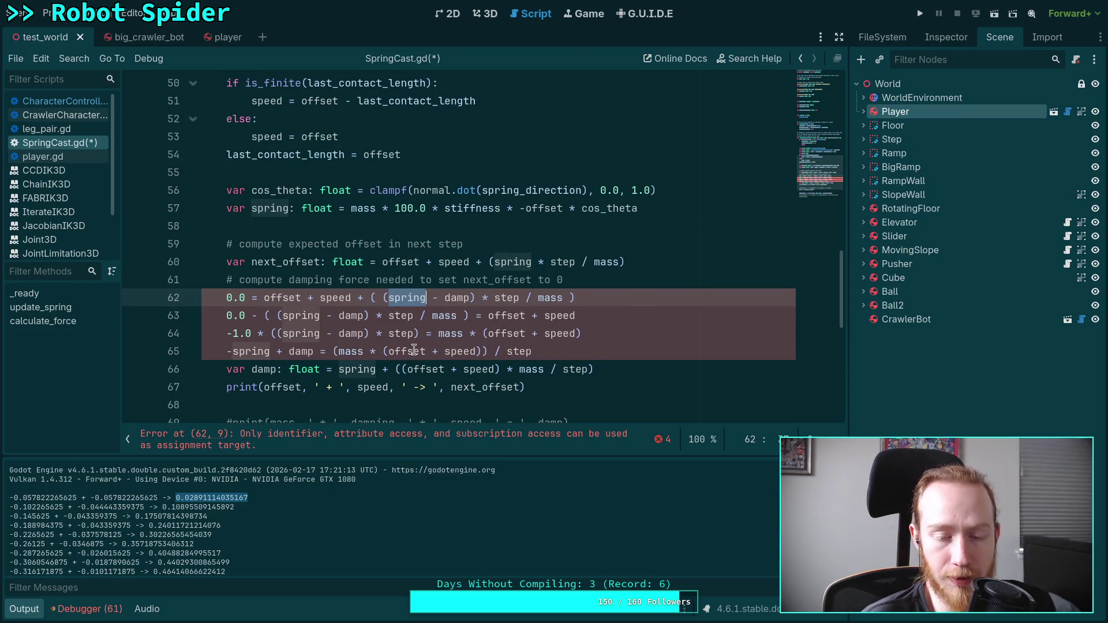
# Review the spring and offset-speed terms of the damp formula and highlight every use of offset
pyautogui.doubleClick(368, 369)
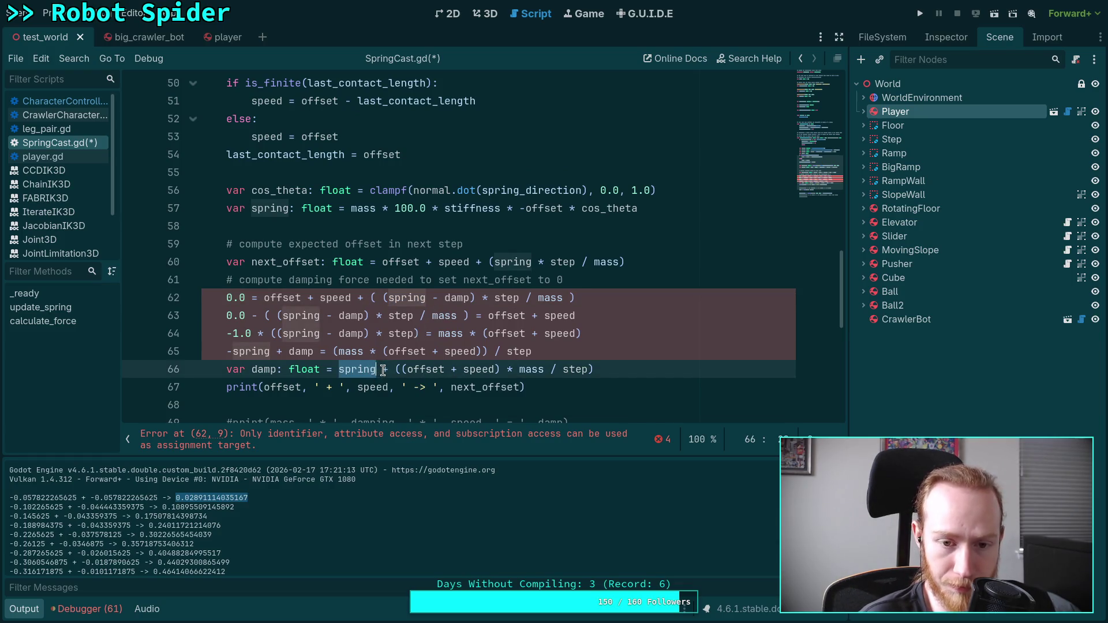
pyautogui.moveTo(395, 369); pyautogui.dragTo(639, 371)
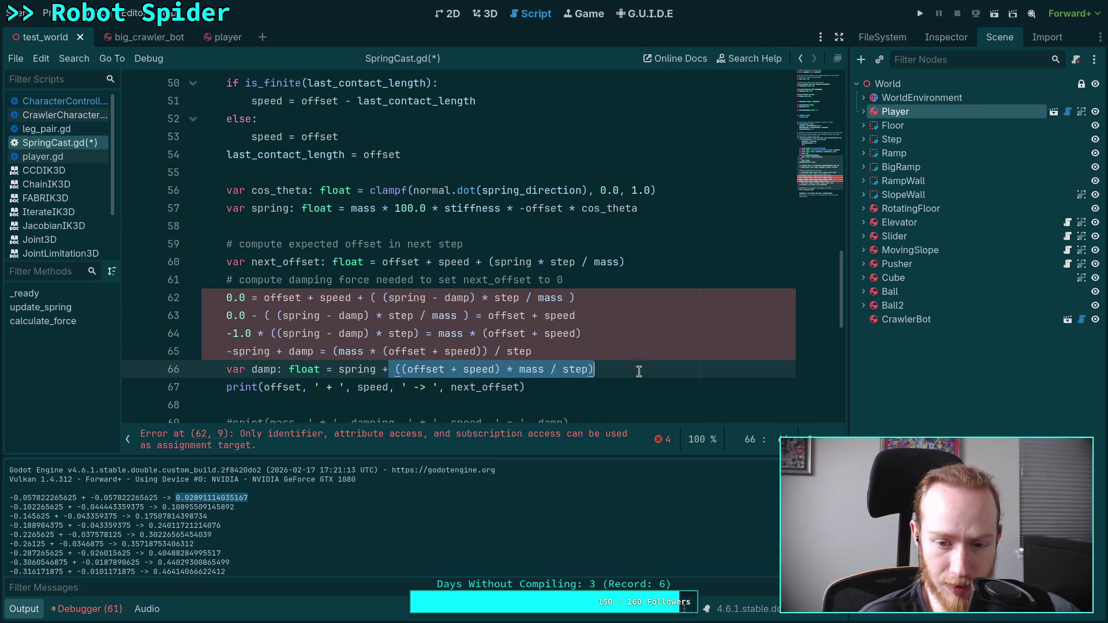
pyautogui.click(339, 369)
pyautogui.keyDown('shift'); pyautogui.click(695, 371); pyautogui.keyUp('shift')
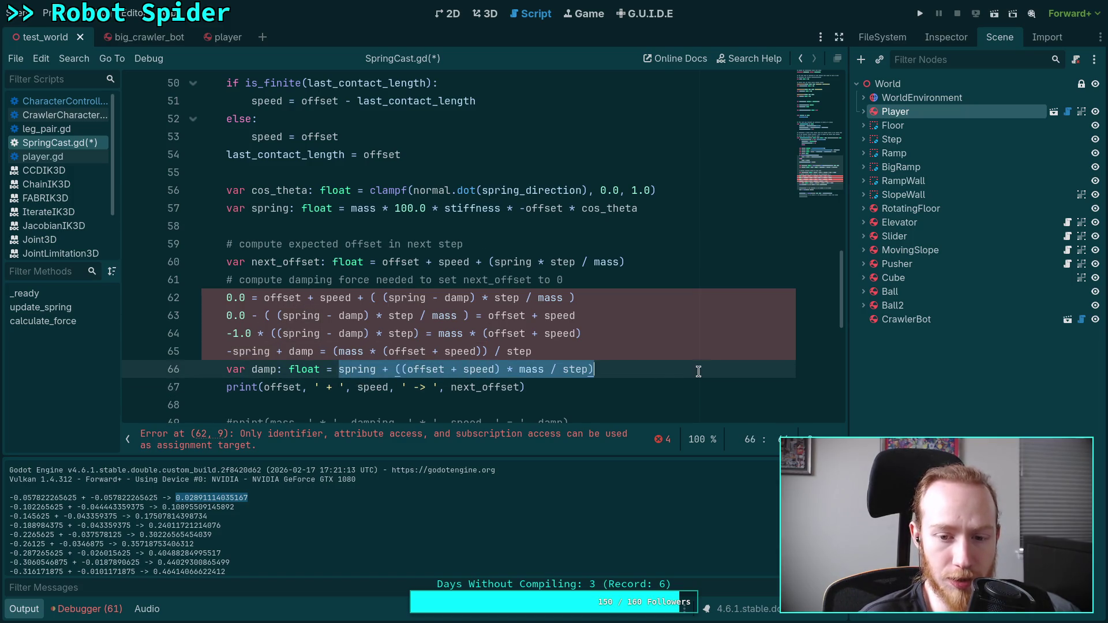
pyautogui.click(656, 377)
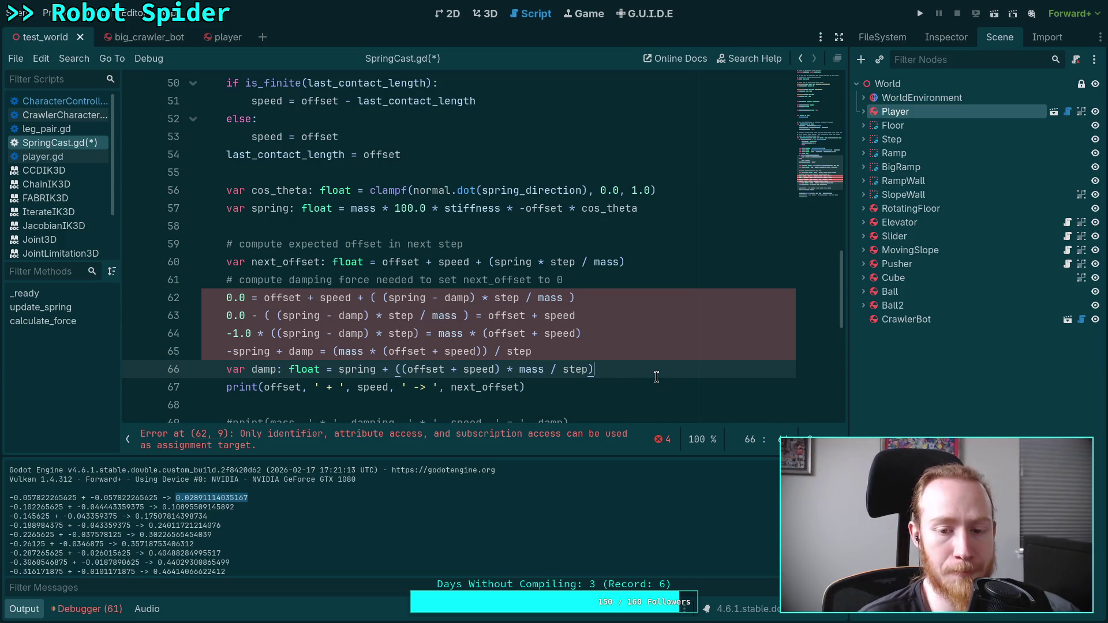
pyautogui.hotkey('ctrl', 'shift', 'Left')
pyautogui.hotkey('ctrl', 'shift', 'Left')
pyautogui.hotkey('ctrl', 'shift', 'Left')
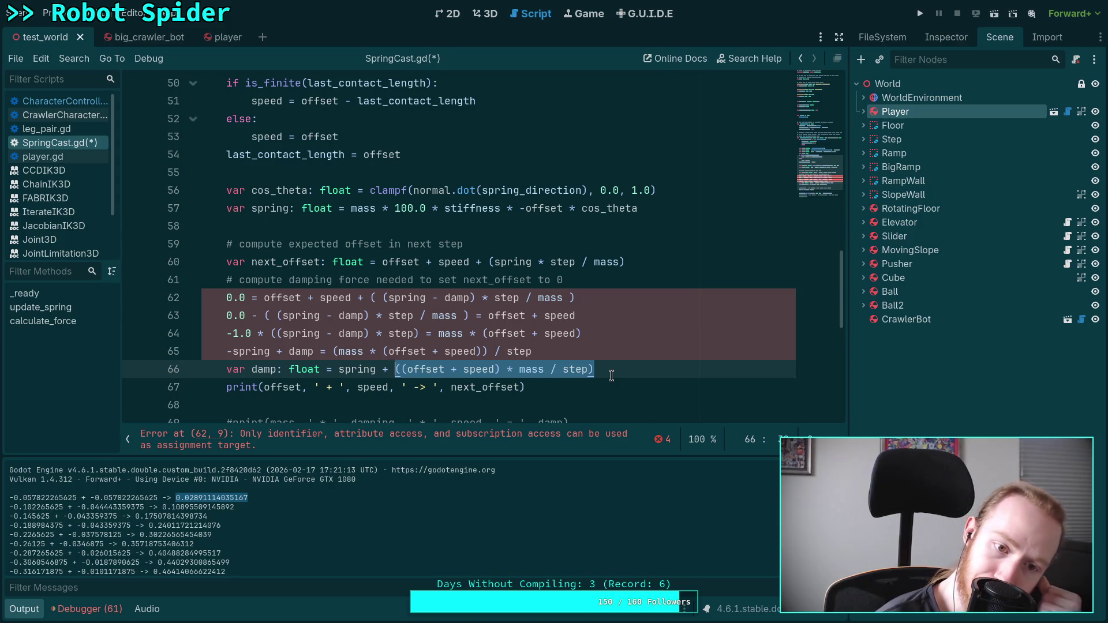
pyautogui.scroll(-1, 531, 320)
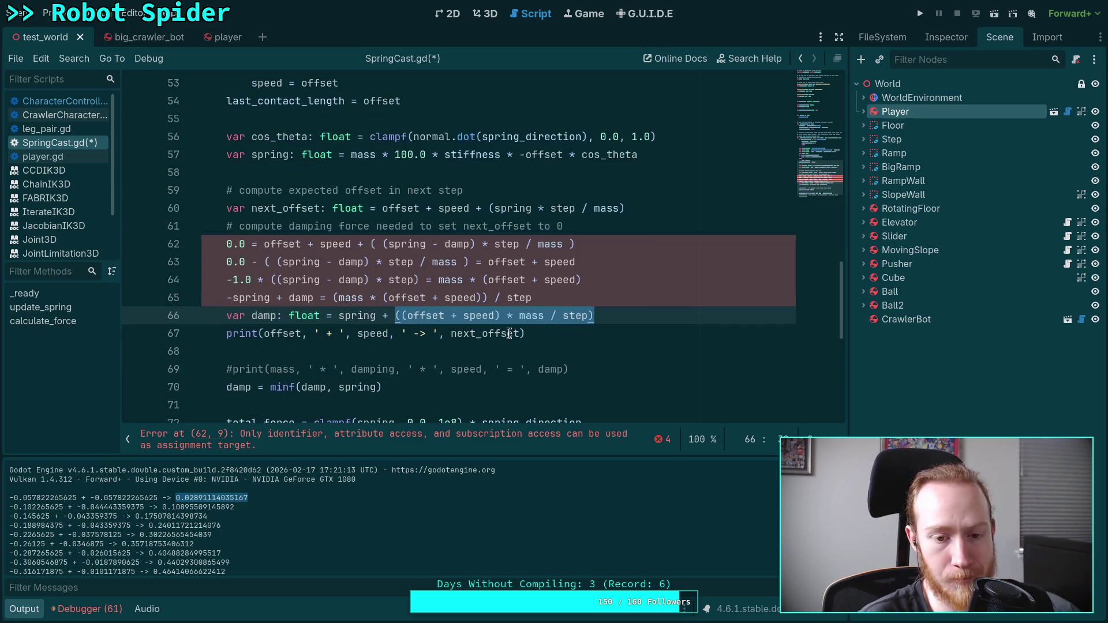
pyautogui.scroll(-2, 422, 336)
pyautogui.scroll(2, 404, 340)
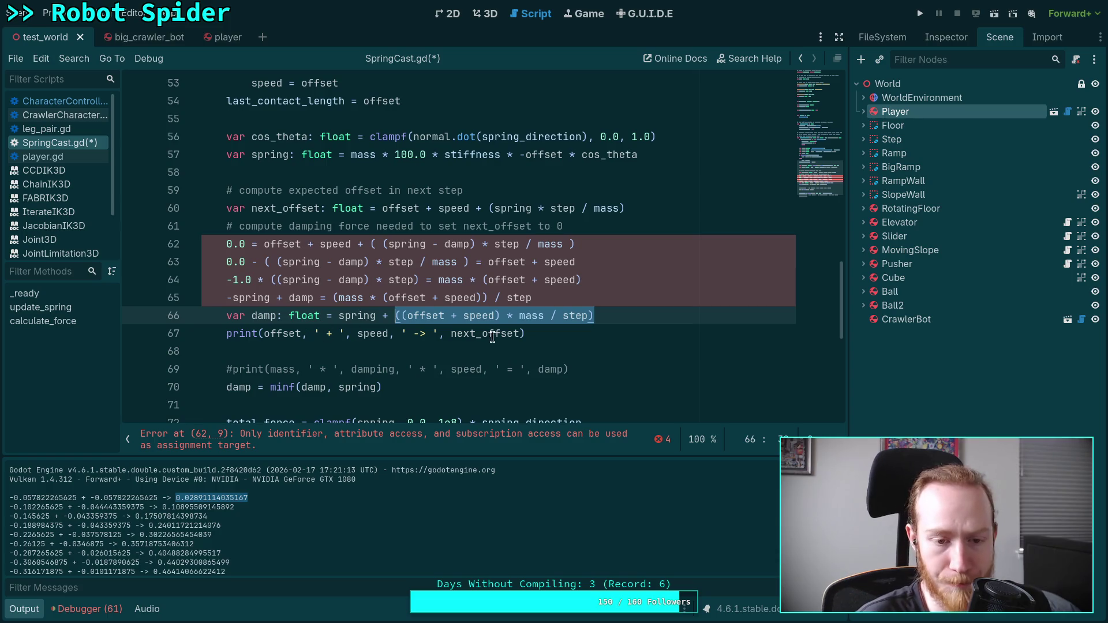
pyautogui.doubleClick(282, 334)
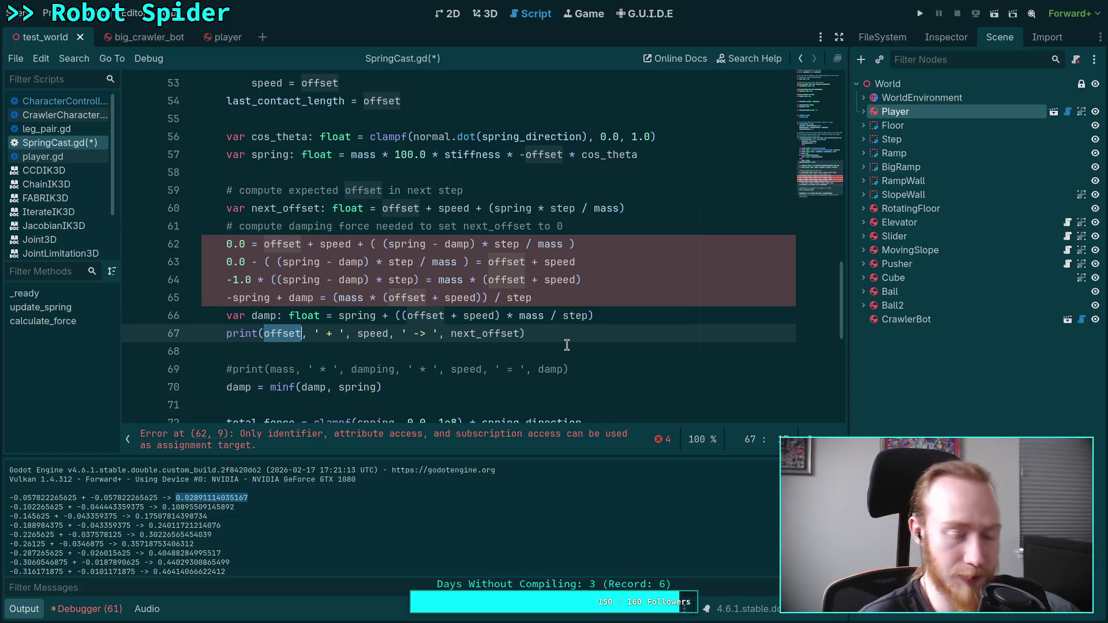
# Add print(spring, ' ', damp) so it sits just after the offset print line
pyautogui.click(619, 314)
pyautogui.press('Return')
pyautogui.write('print(')
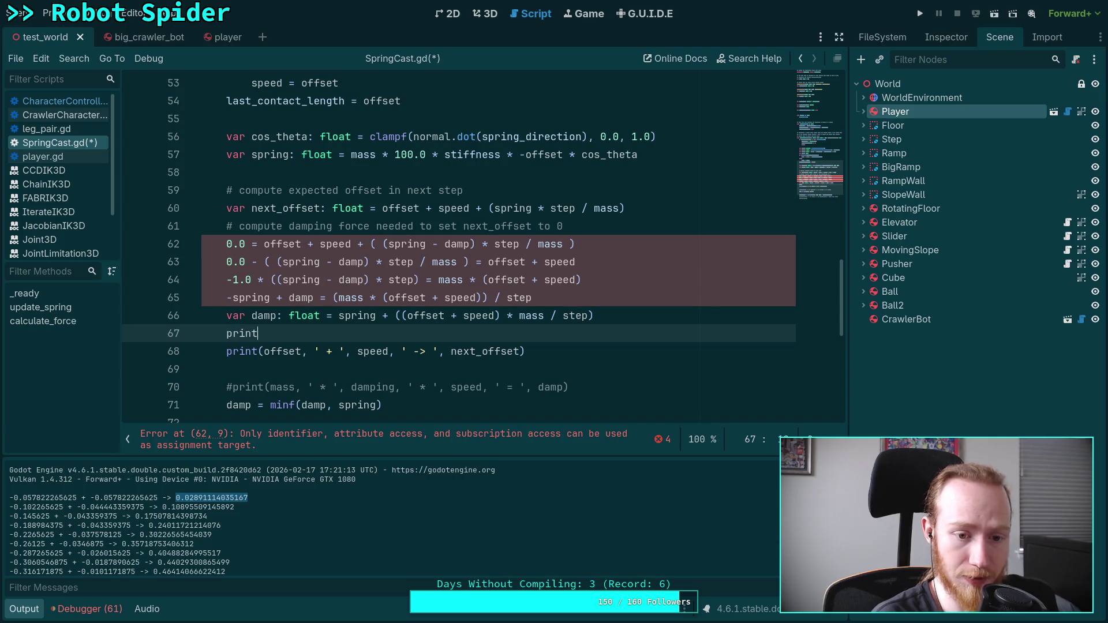
pyautogui.write("spring, ' ")
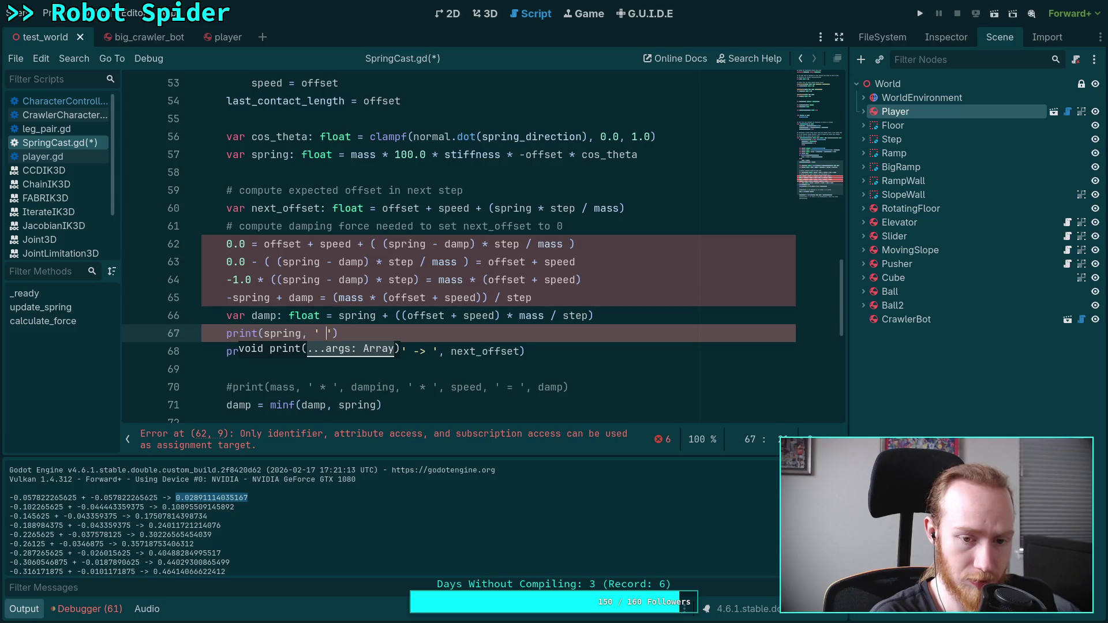
pyautogui.write("', damp")
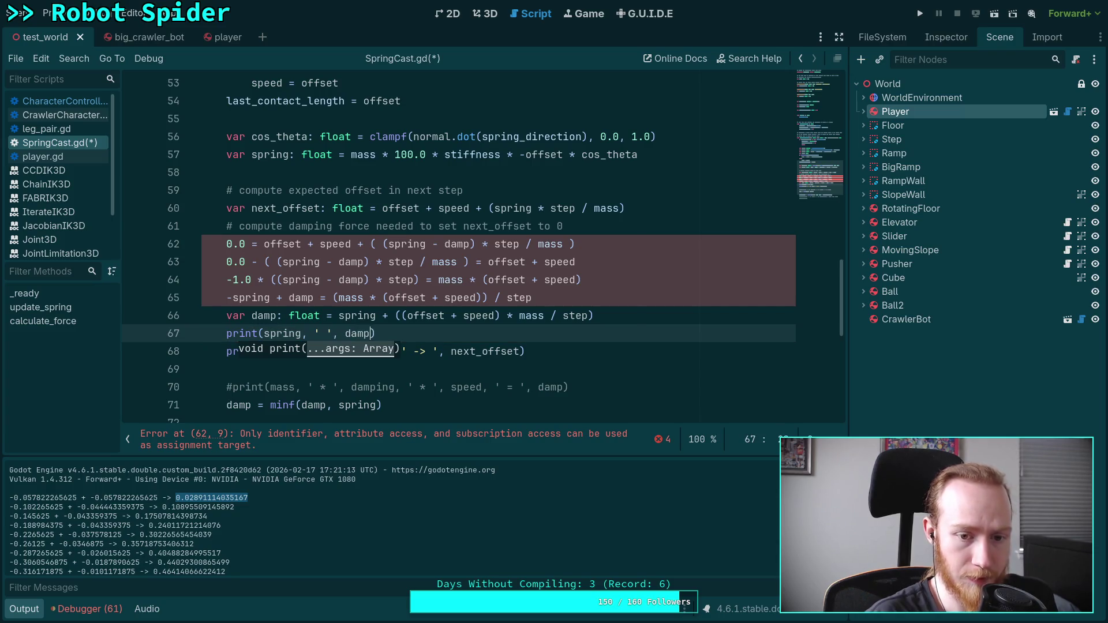
pyautogui.moveTo(577, 350); pyautogui.dragTo(581, 332)
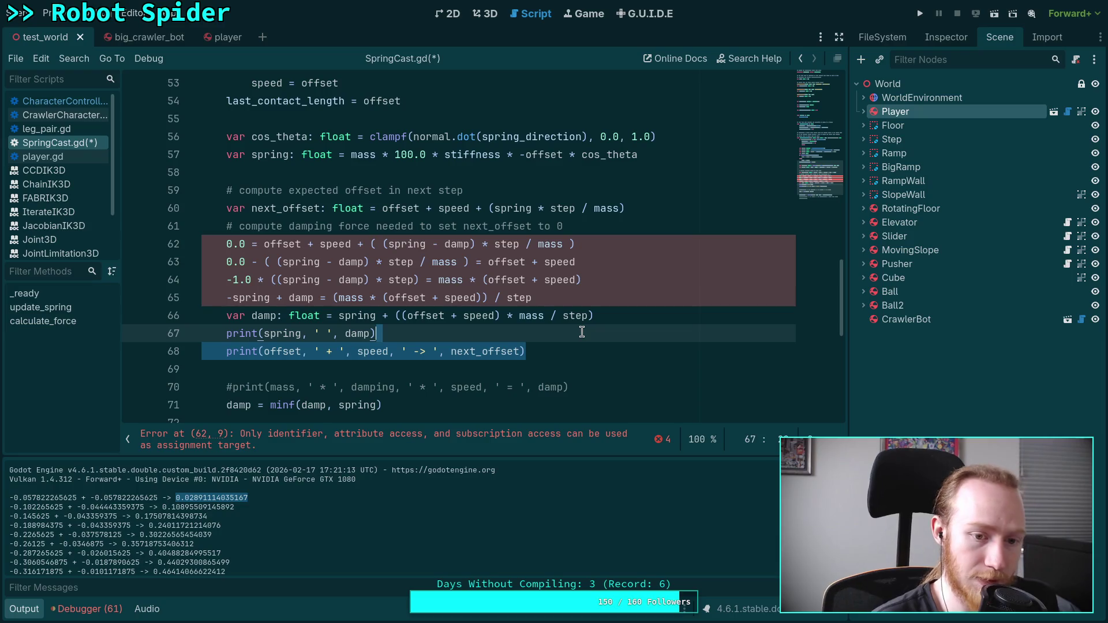
pyautogui.hotkey('alt', 'Up')
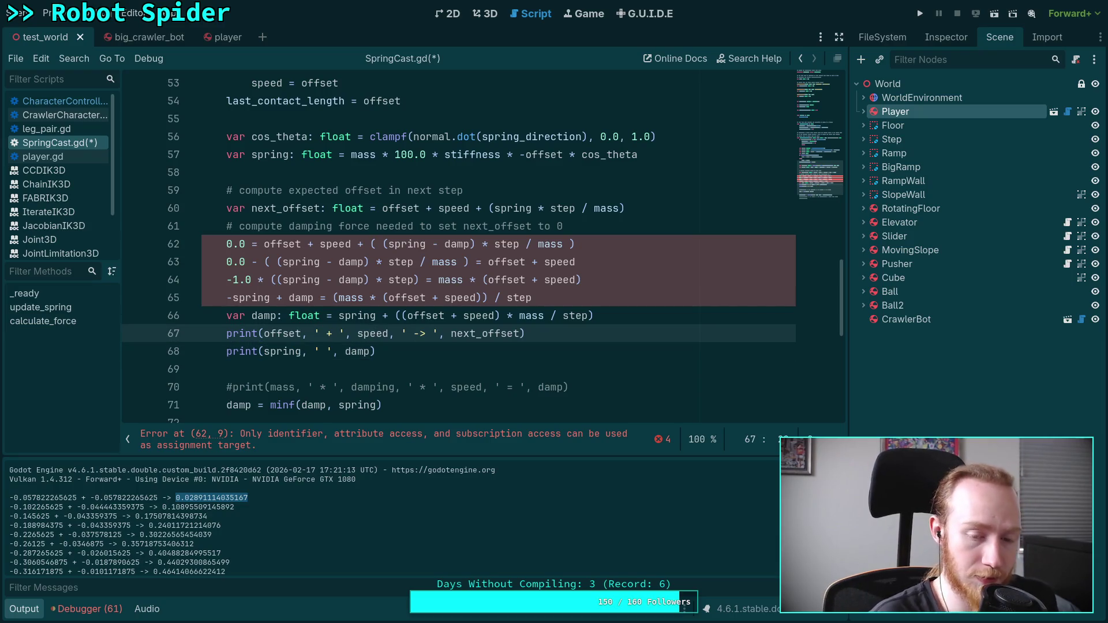
# Comment out the four derivation lines 62–65
pyautogui.moveTo(226, 243); pyautogui.dragTo(411, 297)
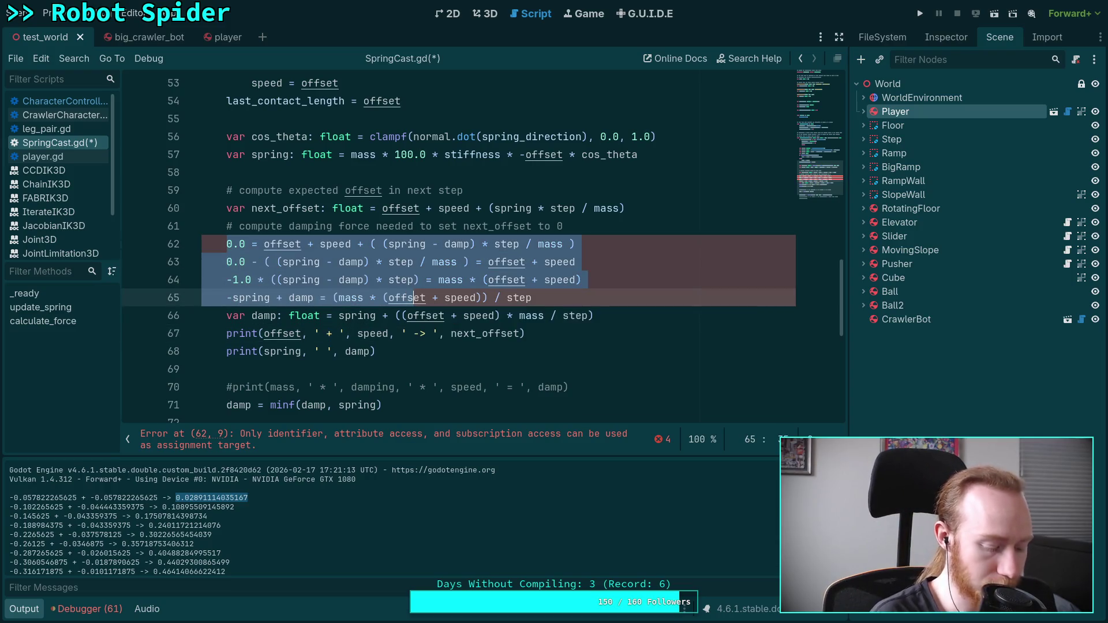
pyautogui.press('BackSpace')
pyautogui.hotkey('ctrl', 'z')
pyautogui.hotkey('ctrl', 'k')
pyautogui.click(544, 315)
# Save SpringCast.gd, run the project, and read the printed offset, spring and damp values before stopping
pyautogui.hotkey('ctrl', 's')
pyautogui.click(920, 13)
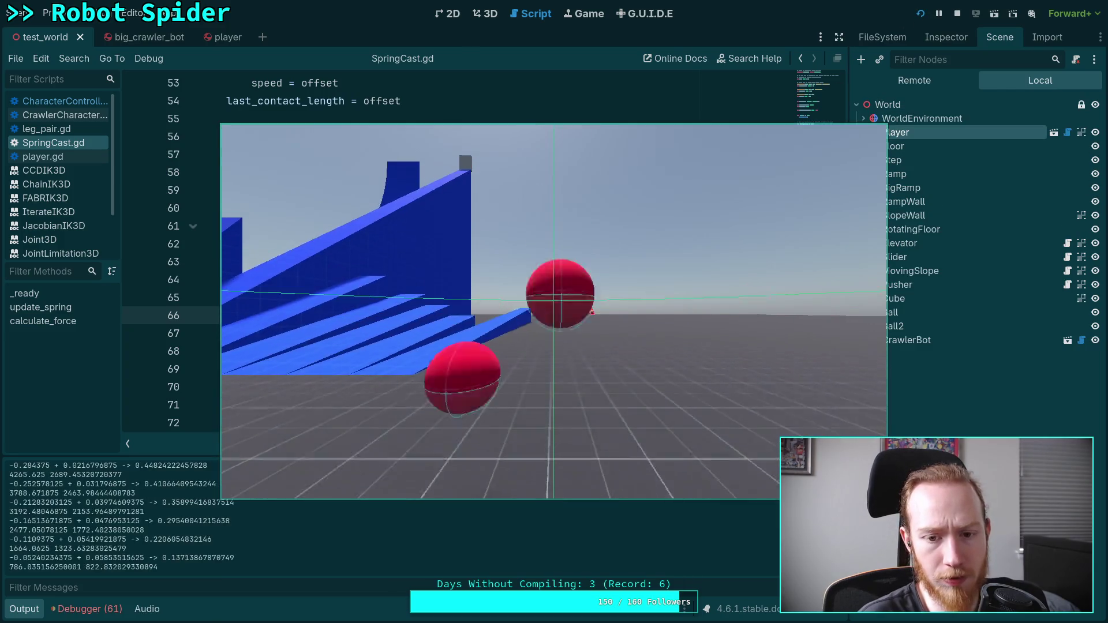
pyautogui.click(368, 522)
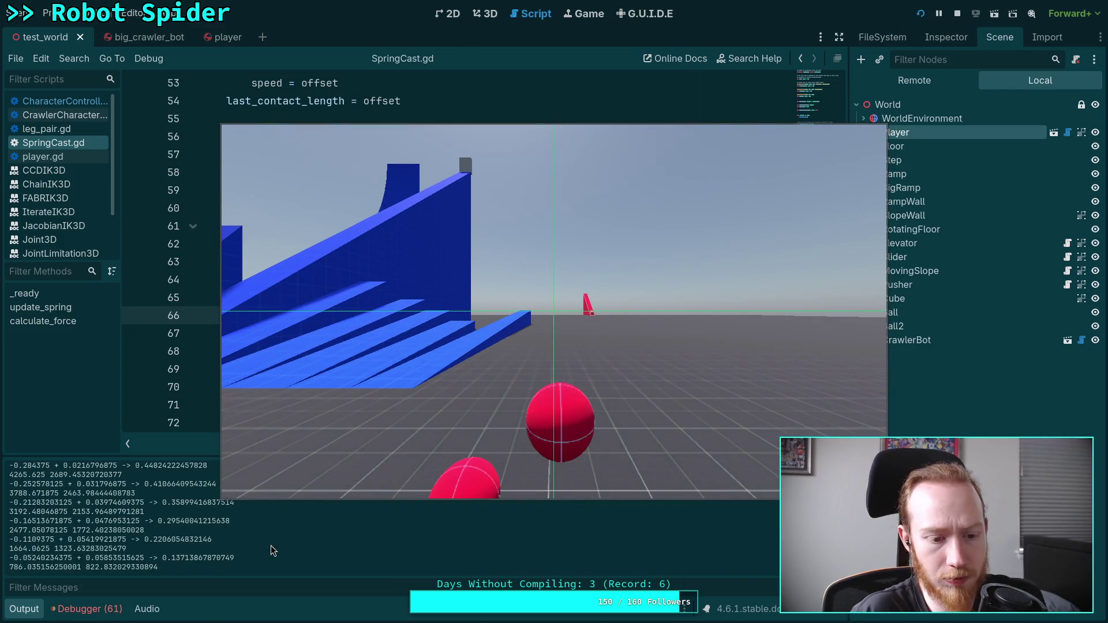
pyautogui.scroll(10, 271, 545)
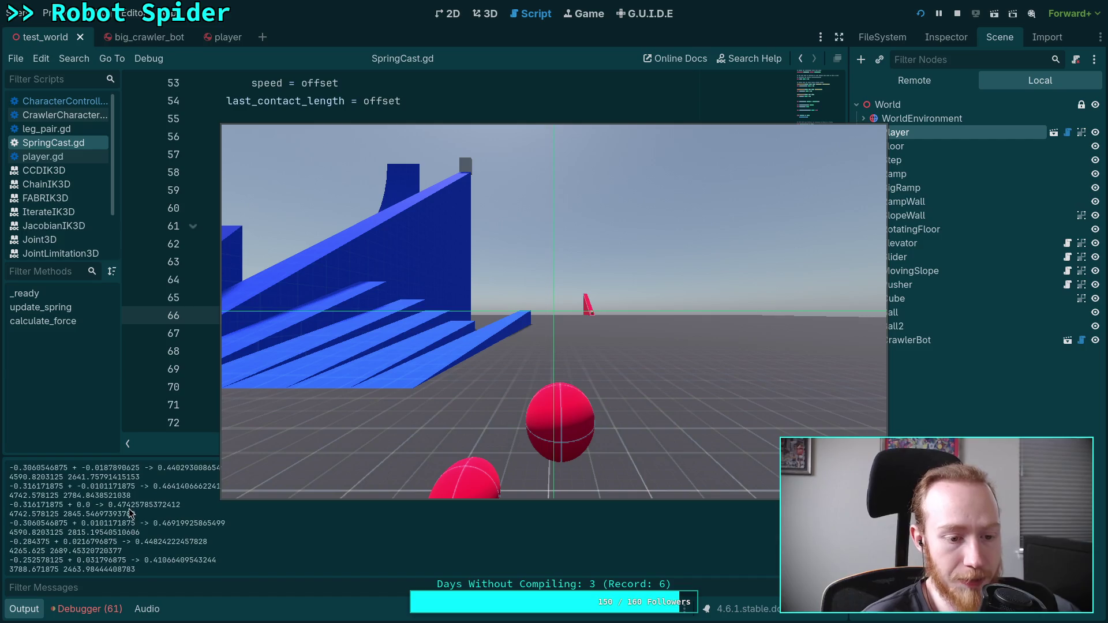
pyautogui.scroll(2, 148, 531)
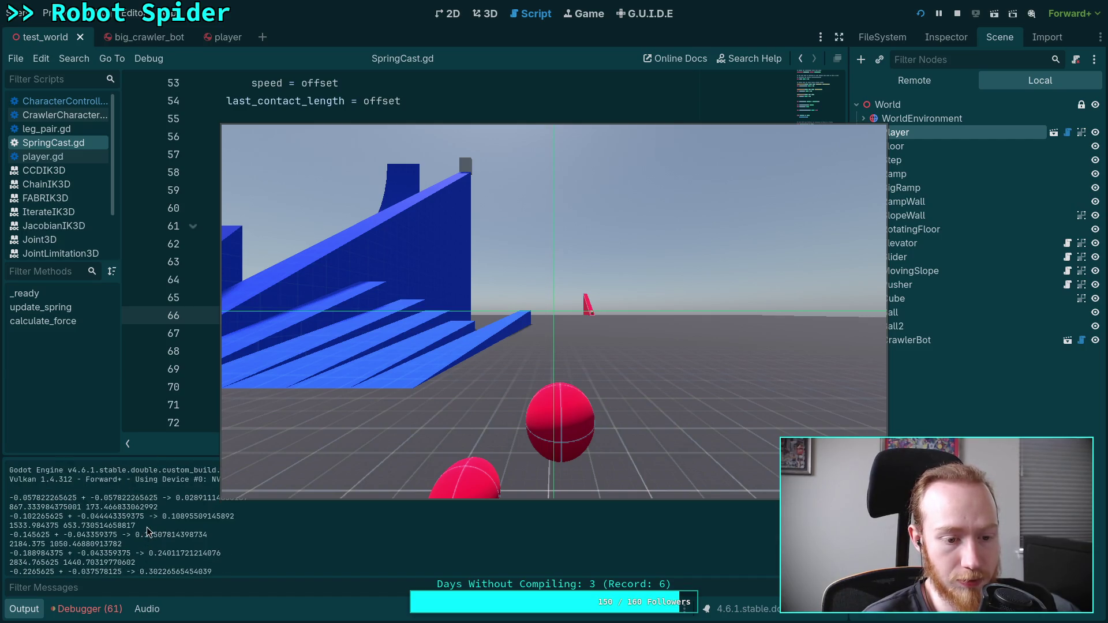
pyautogui.scroll(-5, 130, 534)
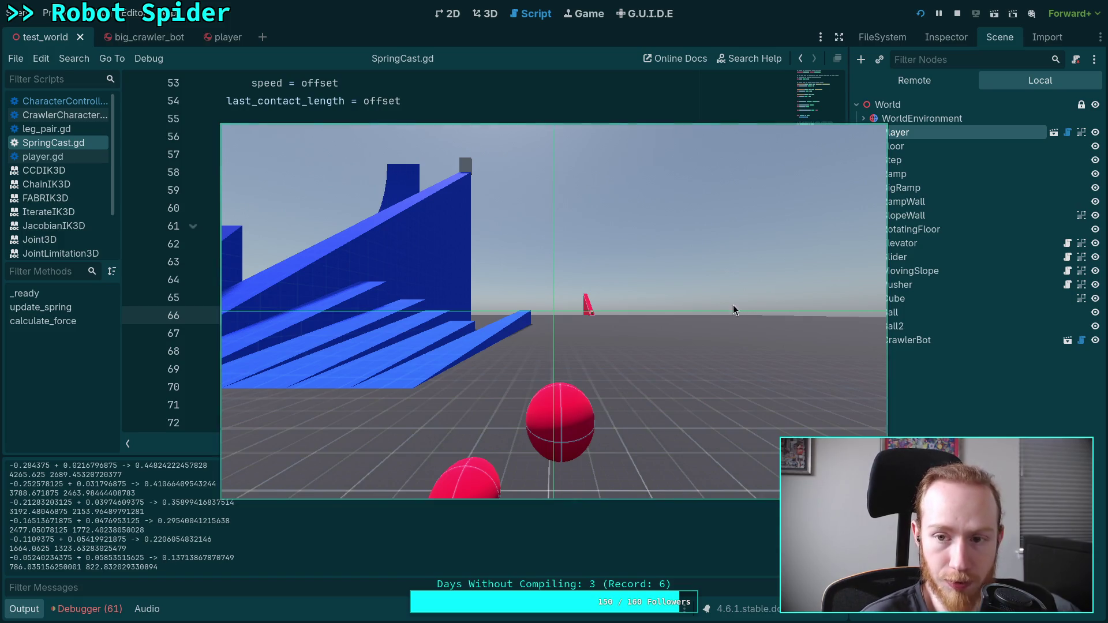
pyautogui.click(956, 13)
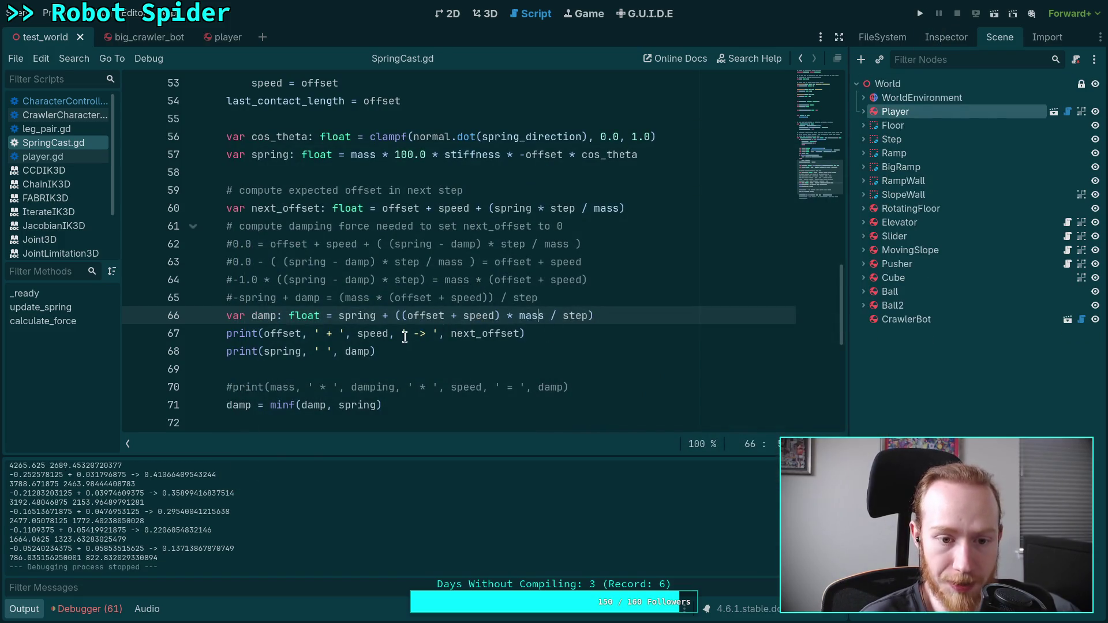
# Change the total force to clampf(spring - damp, 0.0, 1e8) * spring_direction, save, and rerun the scene
pyautogui.scroll(-1, 404, 337)
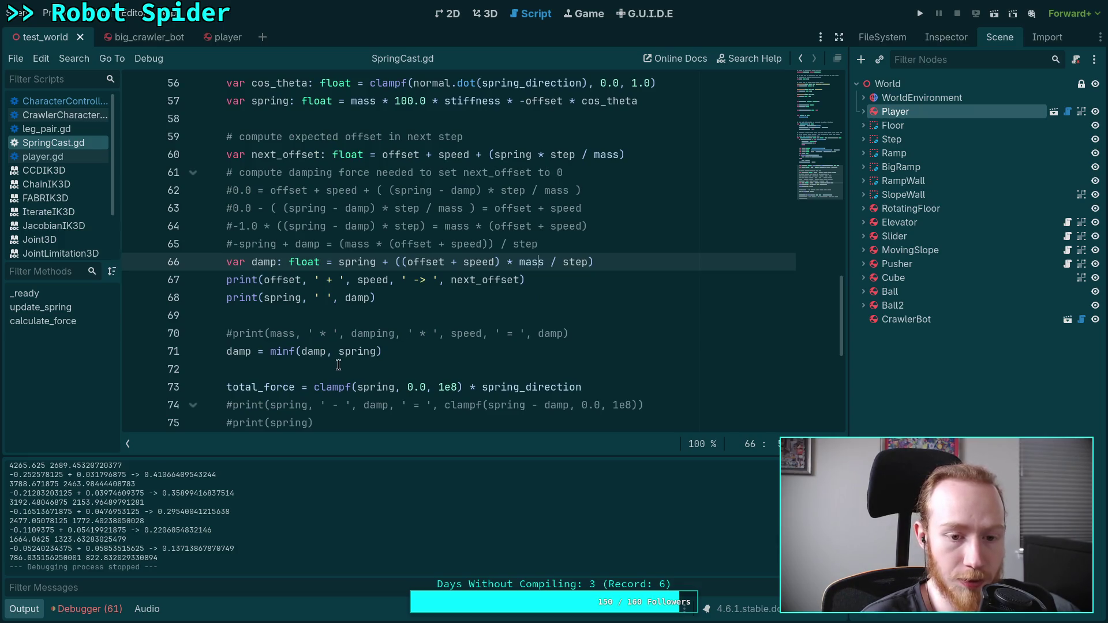
pyautogui.click(302, 350)
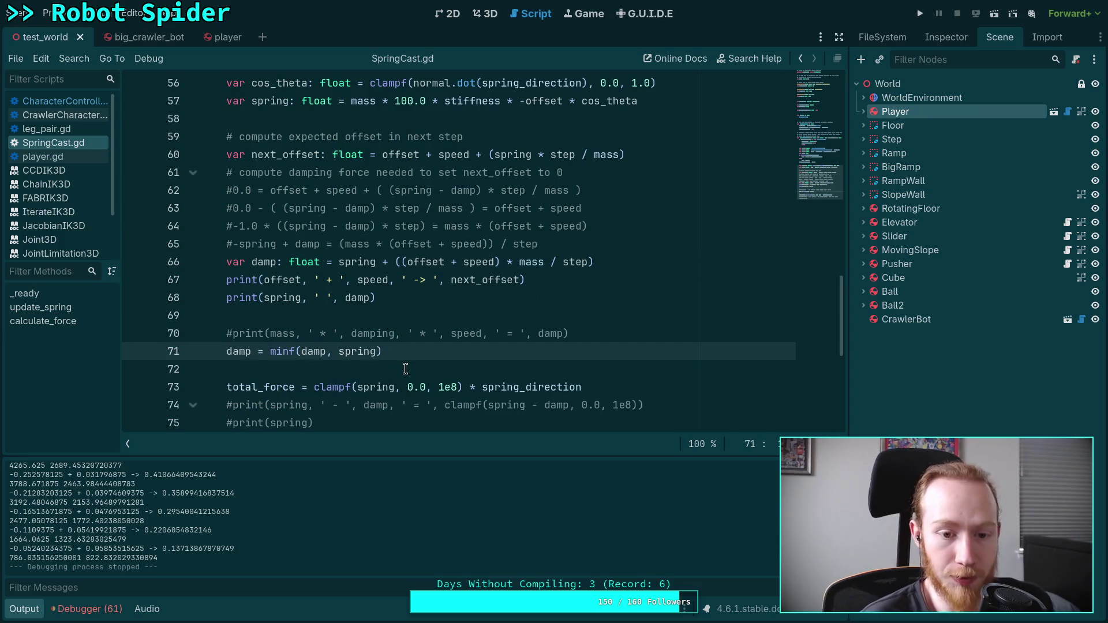
pyautogui.scroll(-1, 406, 369)
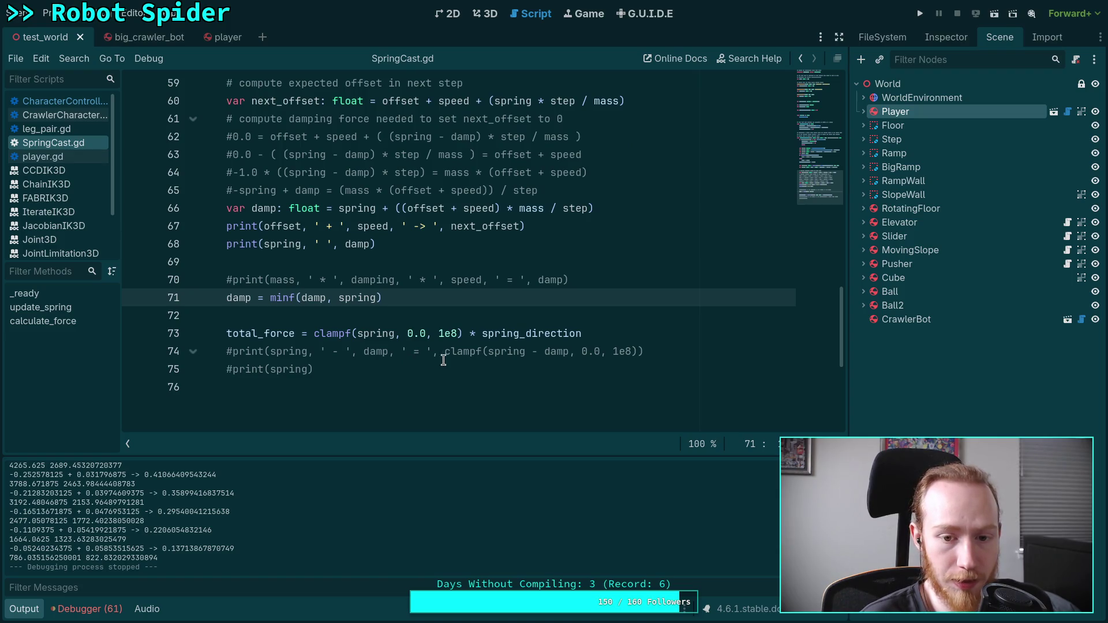
pyautogui.click(398, 334)
pyautogui.write('- damp')
pyautogui.hotkey('ctrl', 's')
pyautogui.click(296, 298)
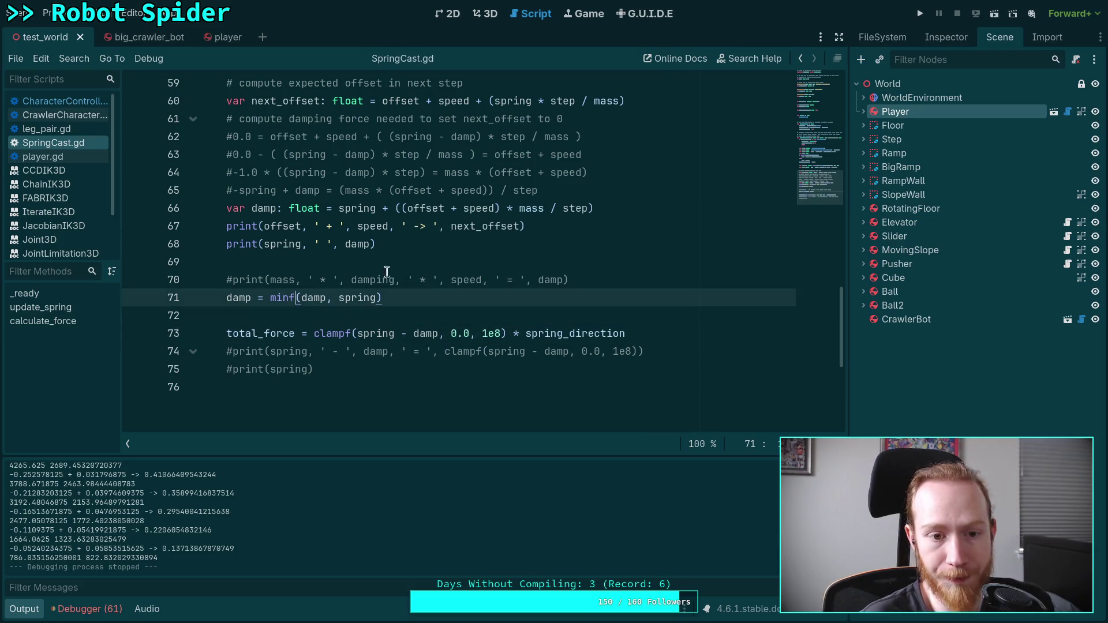
pyautogui.click(921, 16)
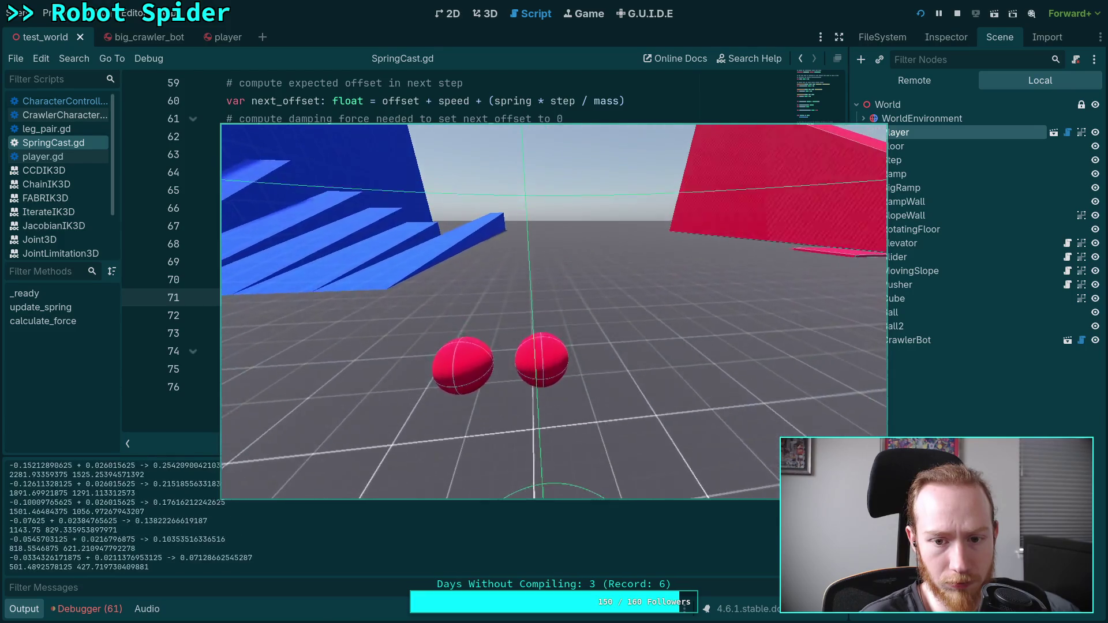
# Stop the run, look over SpringCast.gd's spring and damping code from top to bottom, and run it again
pyautogui.click(957, 14)
pyautogui.scroll(3, 384, 309)
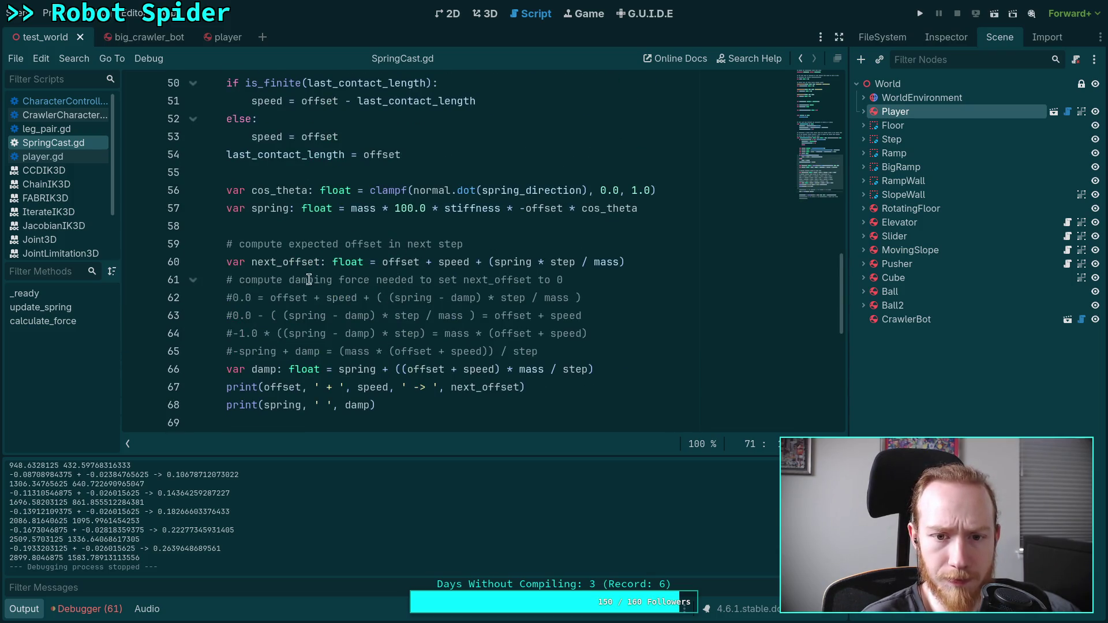
pyautogui.scroll(-4, 381, 294)
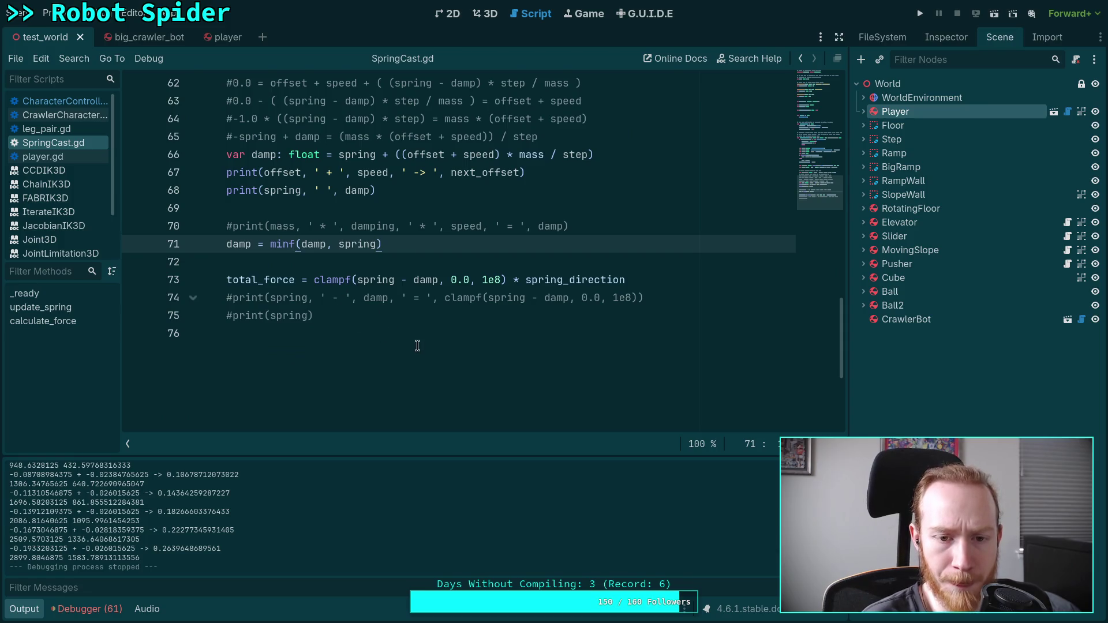
pyautogui.scroll(7, 438, 346)
pyautogui.scroll(13, 453, 348)
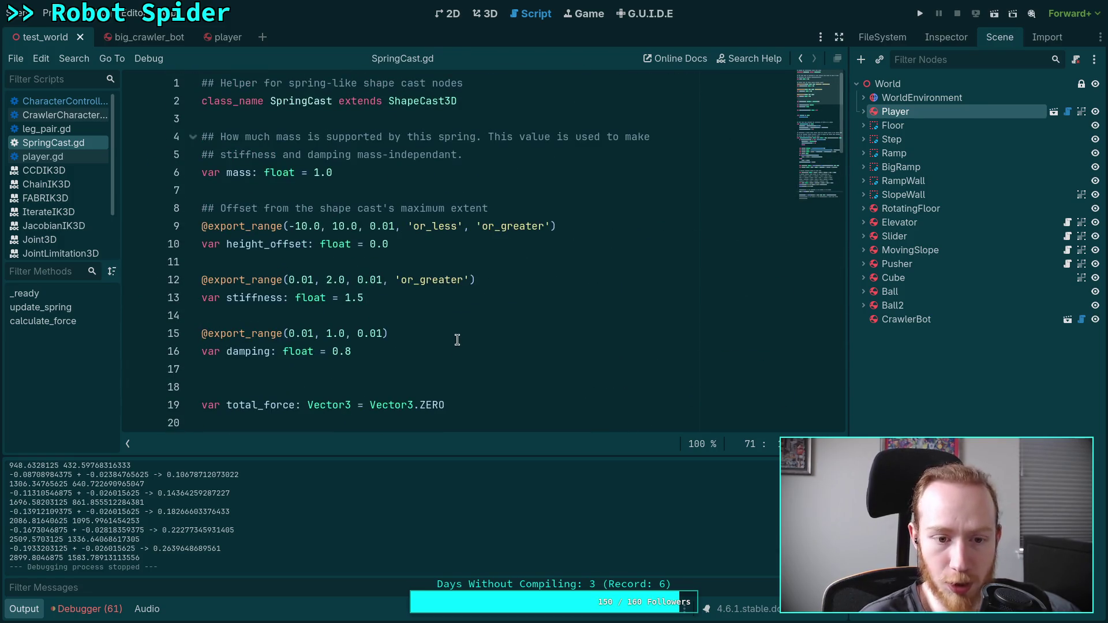
pyautogui.scroll(-20, 455, 325)
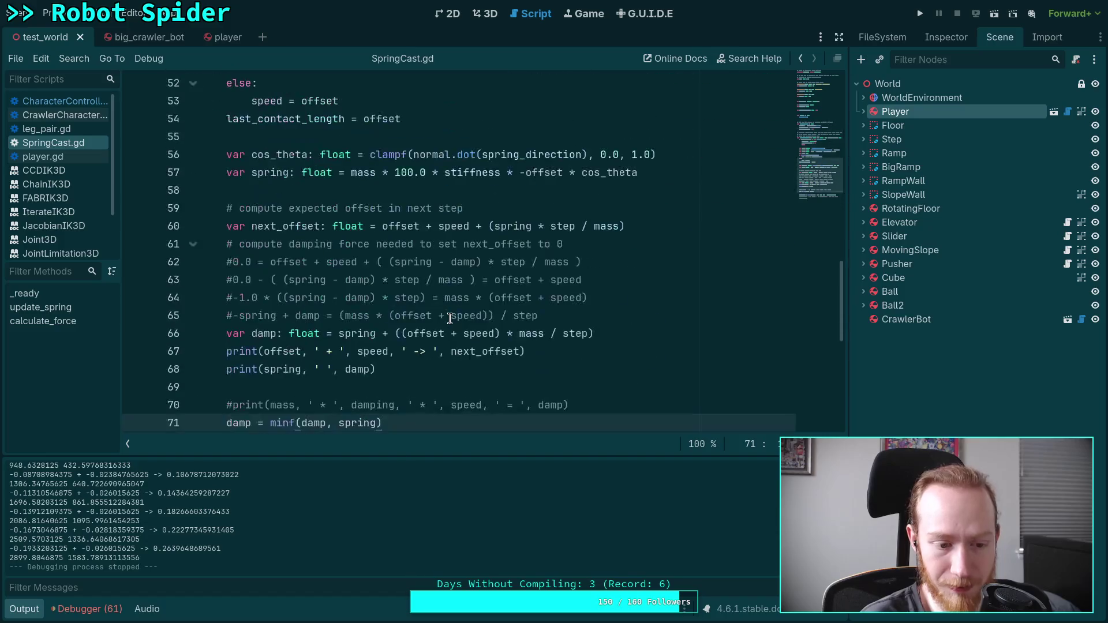
pyautogui.scroll(3, 449, 318)
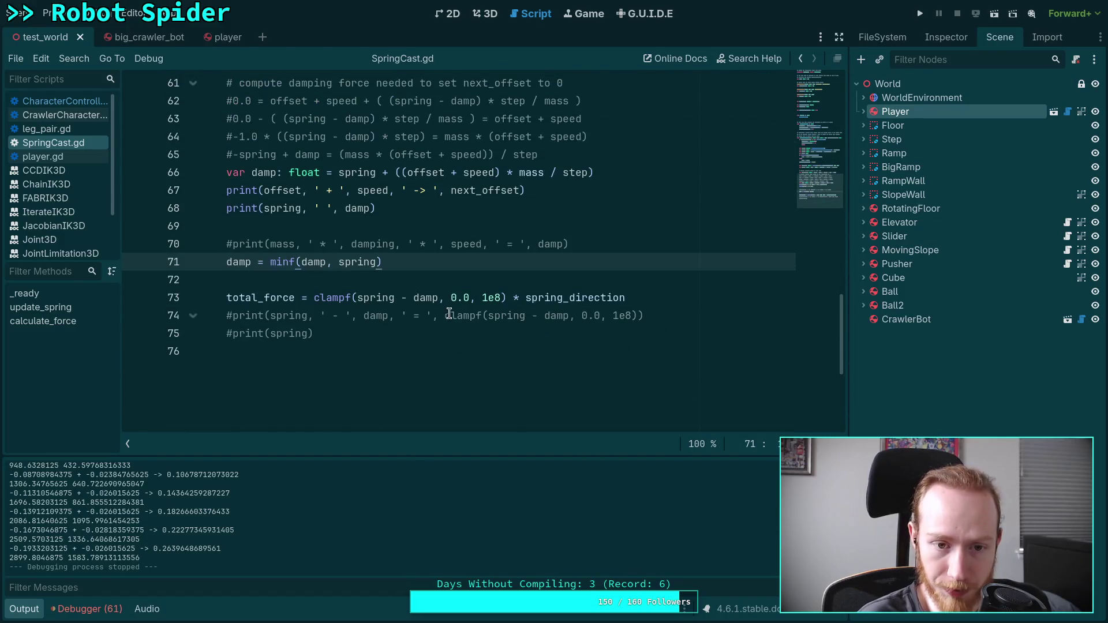
pyautogui.scroll(2, 431, 291)
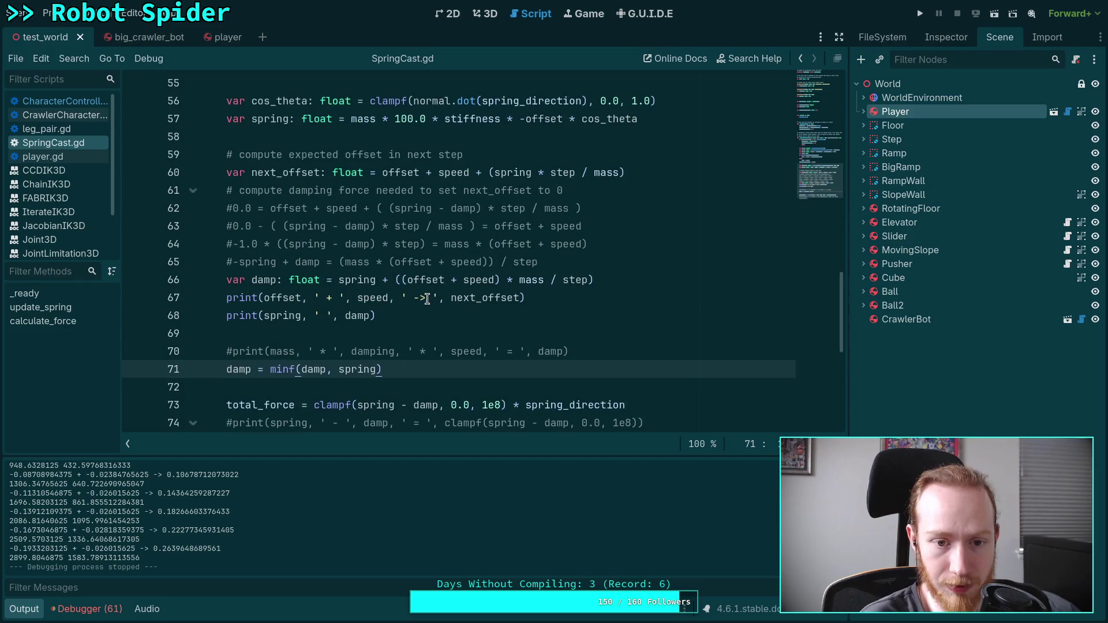
pyautogui.scroll(-1, 430, 374)
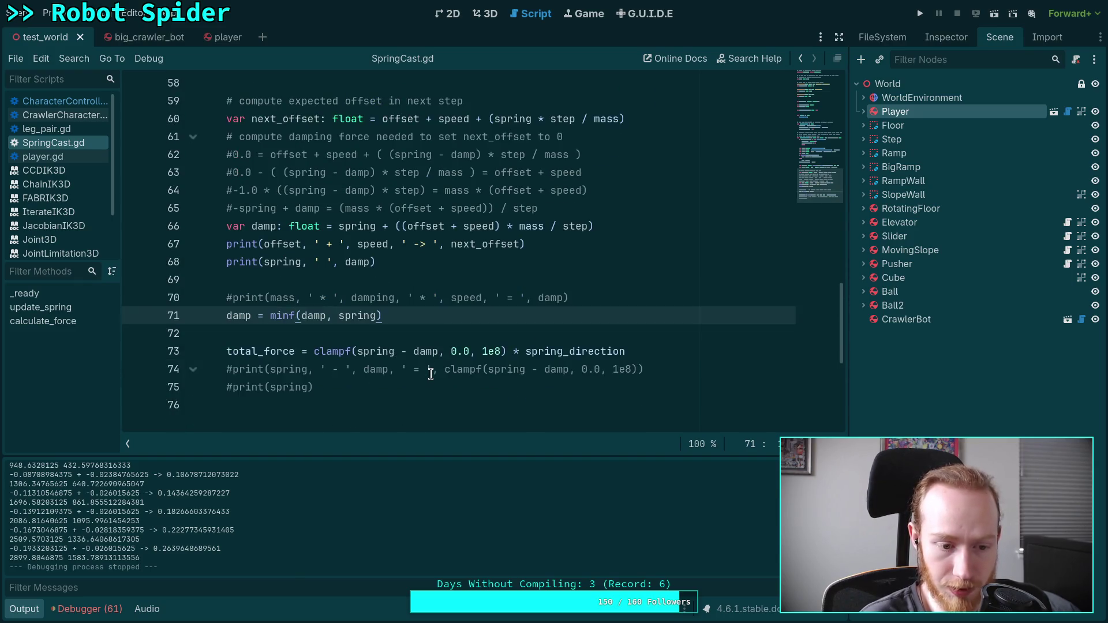
pyautogui.scroll(3, 431, 374)
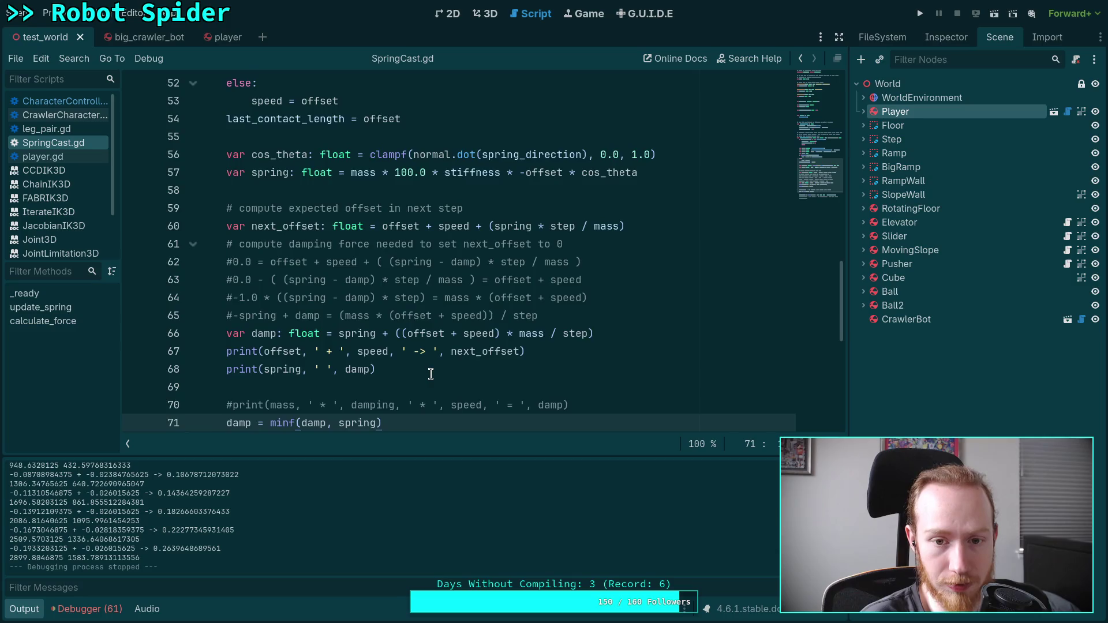
pyautogui.click(664, 275)
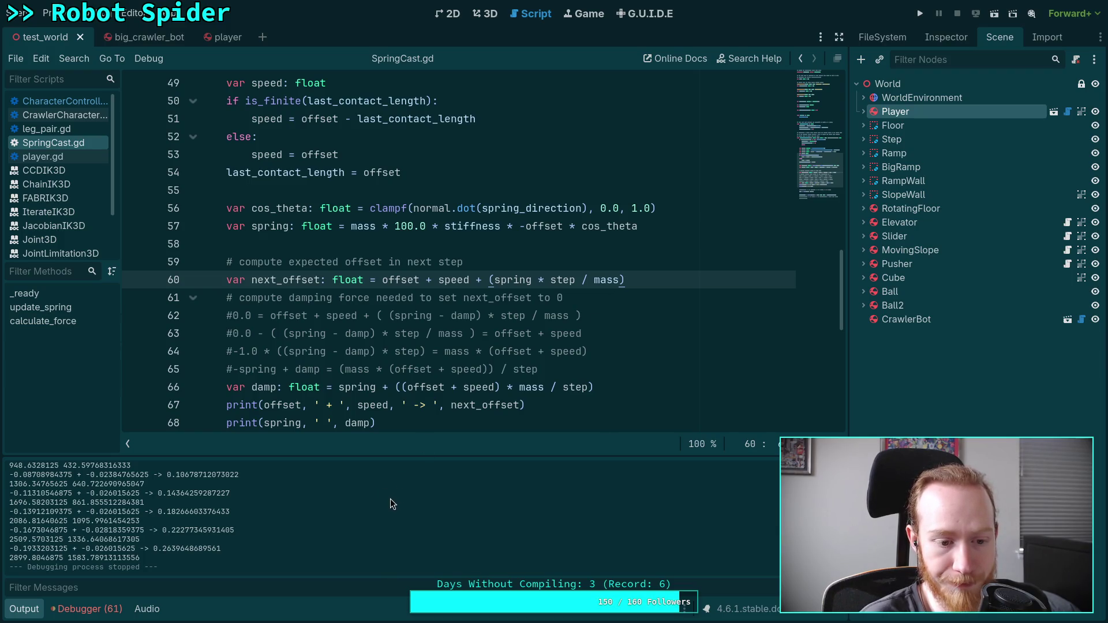
pyautogui.click(918, 13)
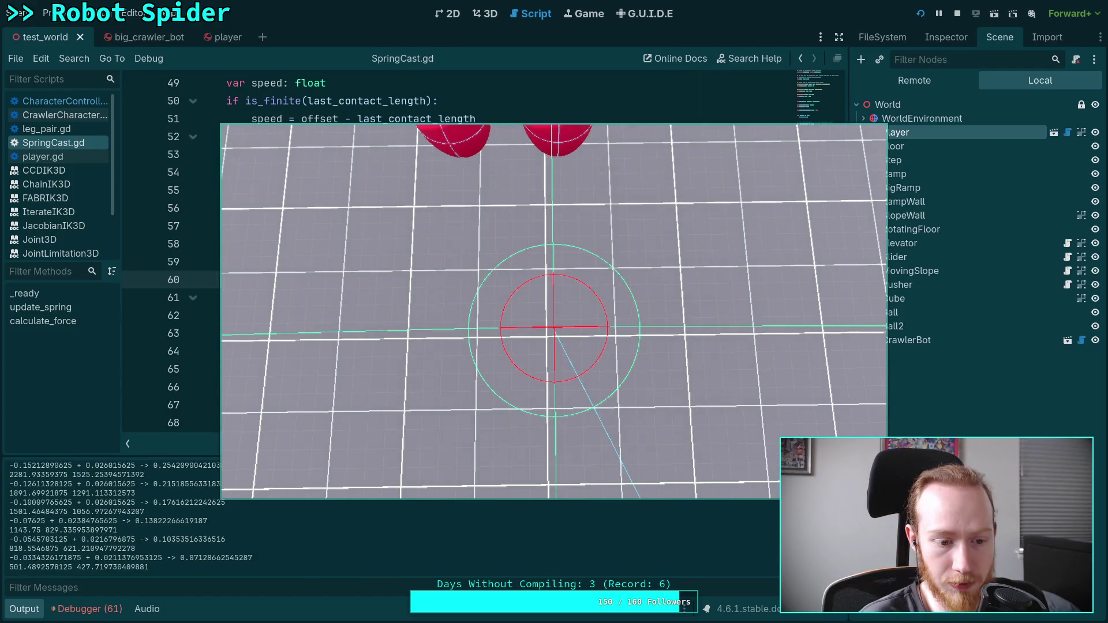
pyautogui.click(957, 15)
pyautogui.scroll(-3, 507, 279)
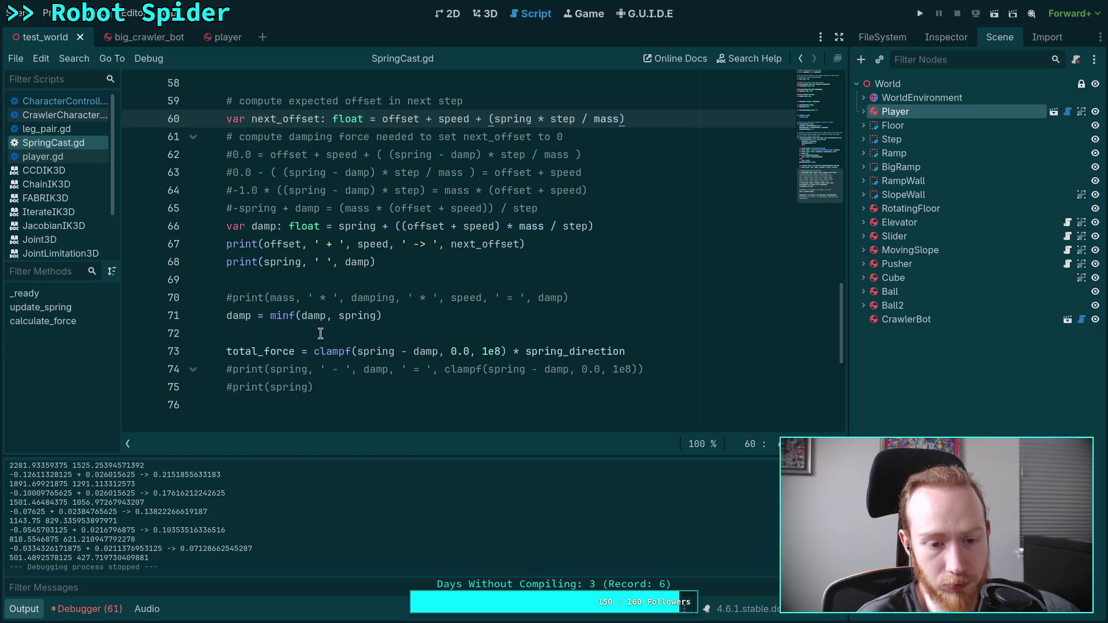
pyautogui.scroll(1, 349, 318)
pyautogui.scroll(1, 367, 312)
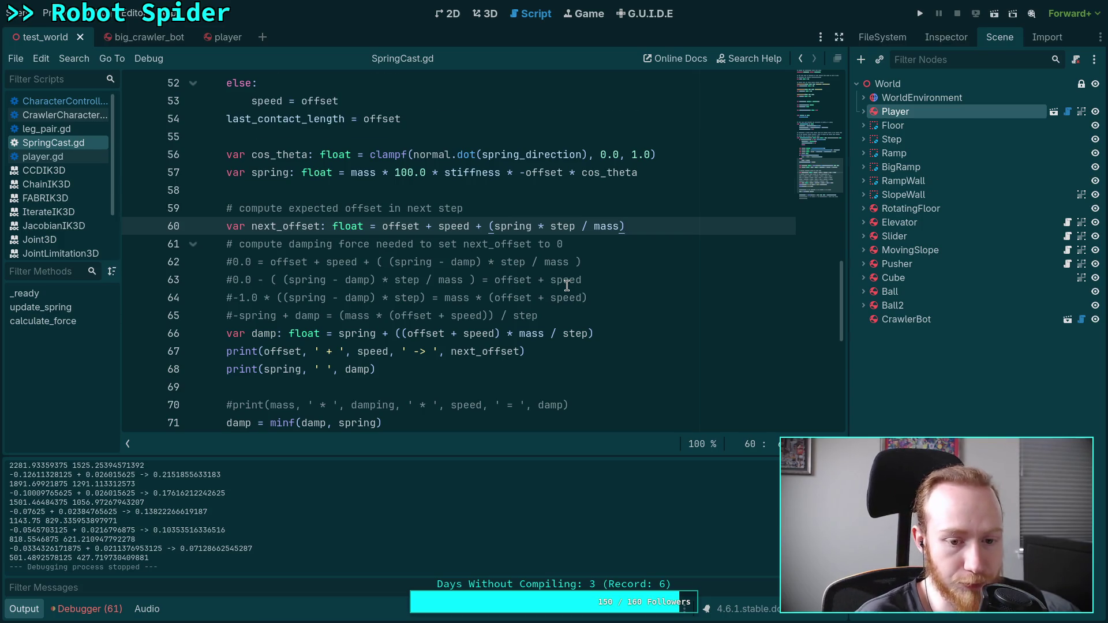
pyautogui.scroll(-2, 502, 312)
pyautogui.scroll(1, 391, 353)
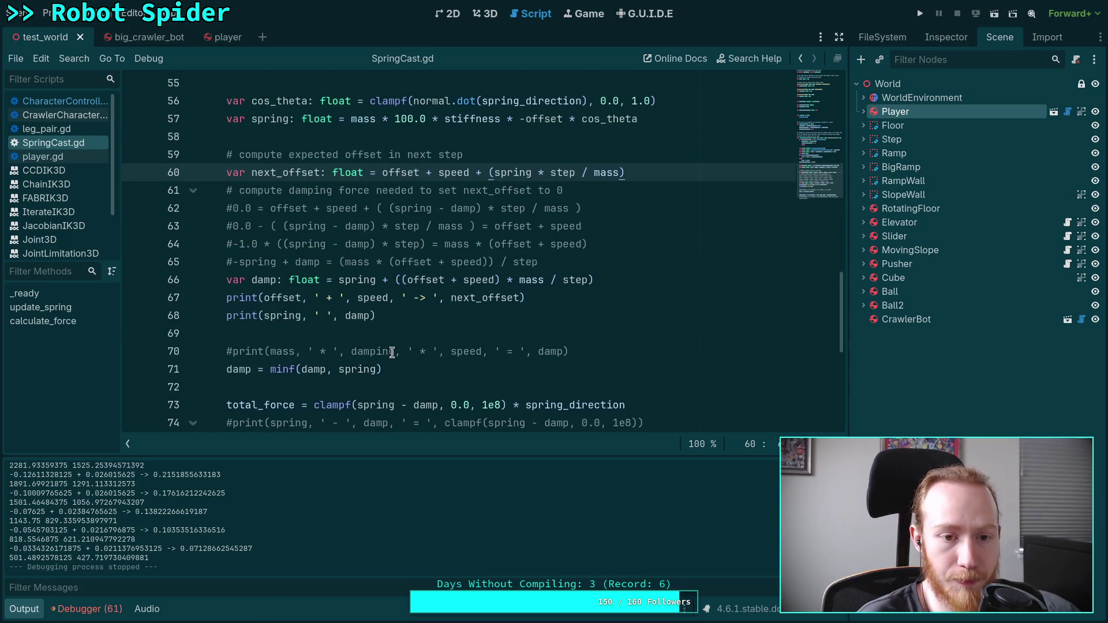
pyautogui.click(327, 374)
# Add a multiplier to damp on line 71 and test it in one run
pyautogui.write('*')
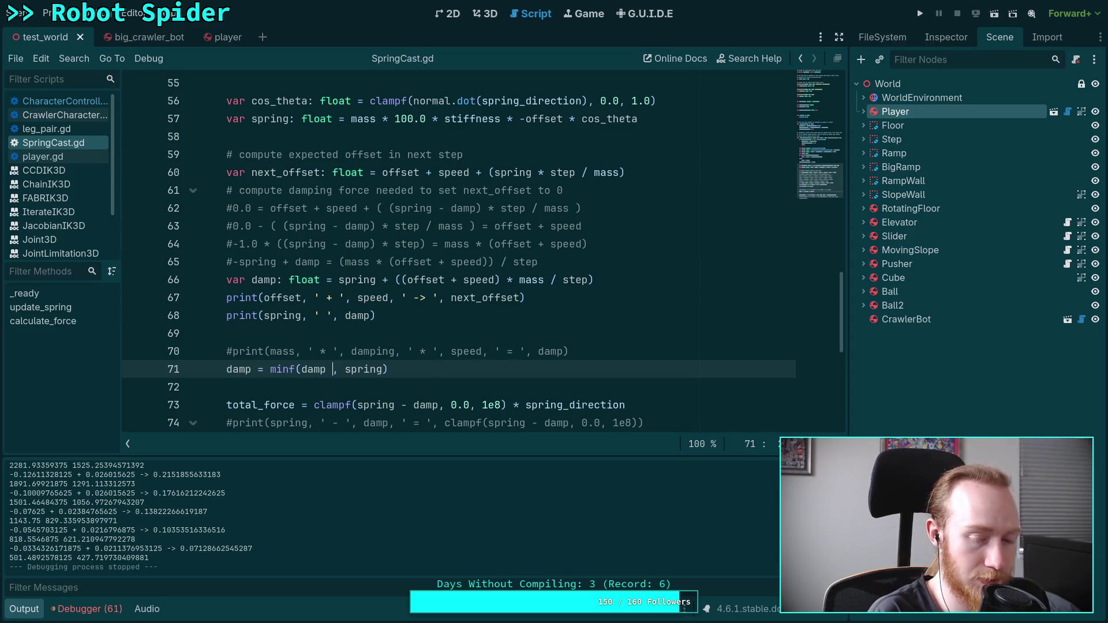
pyautogui.press('F5')
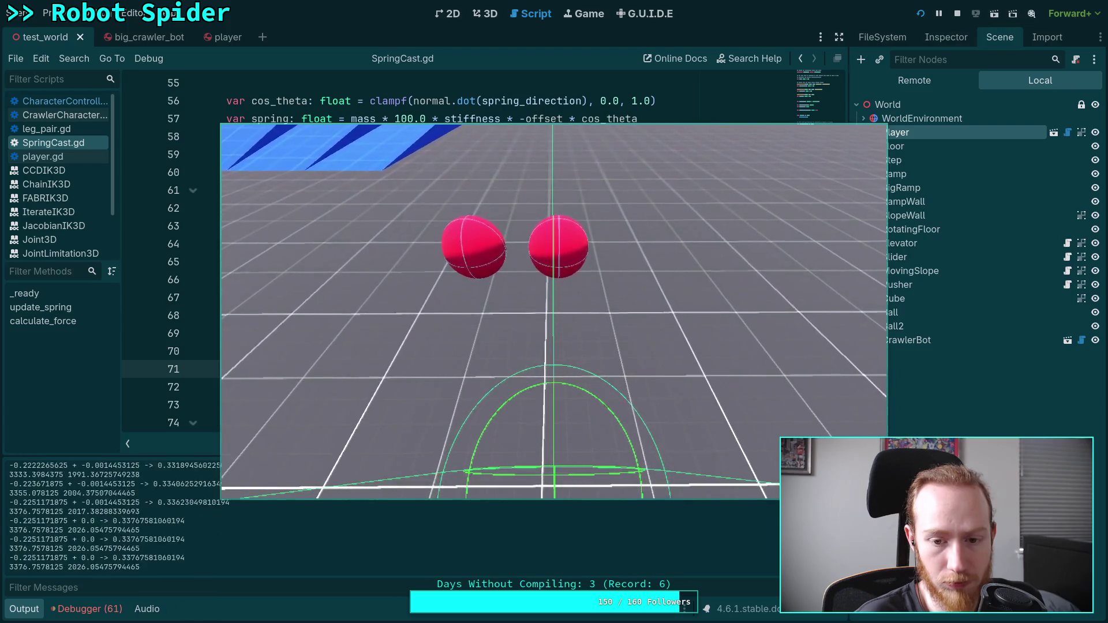
pyautogui.click(958, 14)
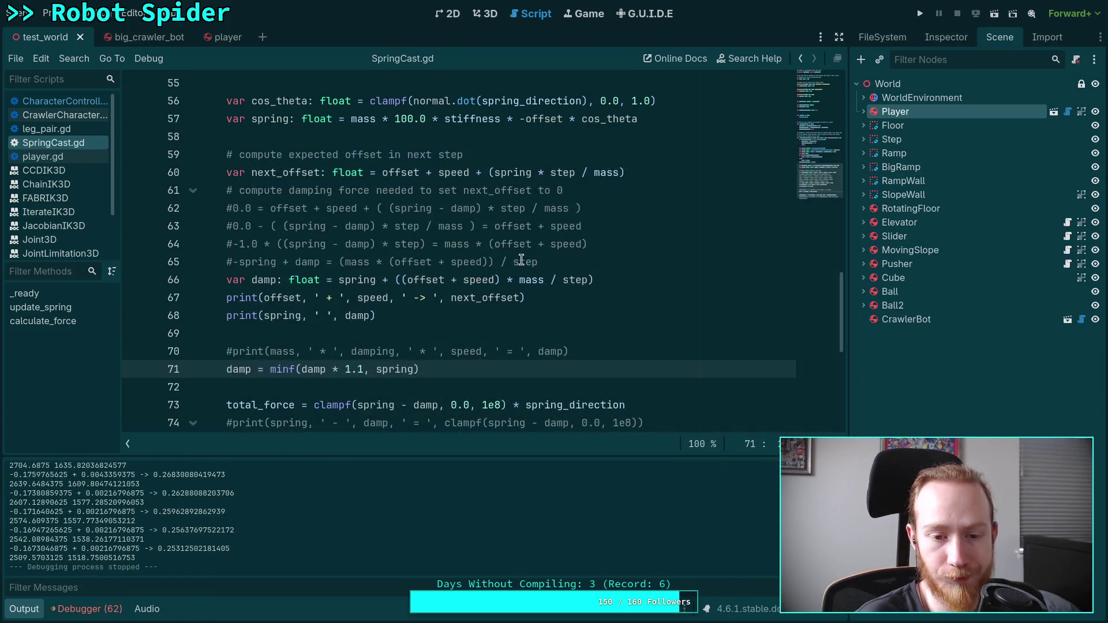
# Rewrite the factor as damp * (1.0 + 1.0), save, and launch a new test run
pyautogui.doubleClick(337, 369)
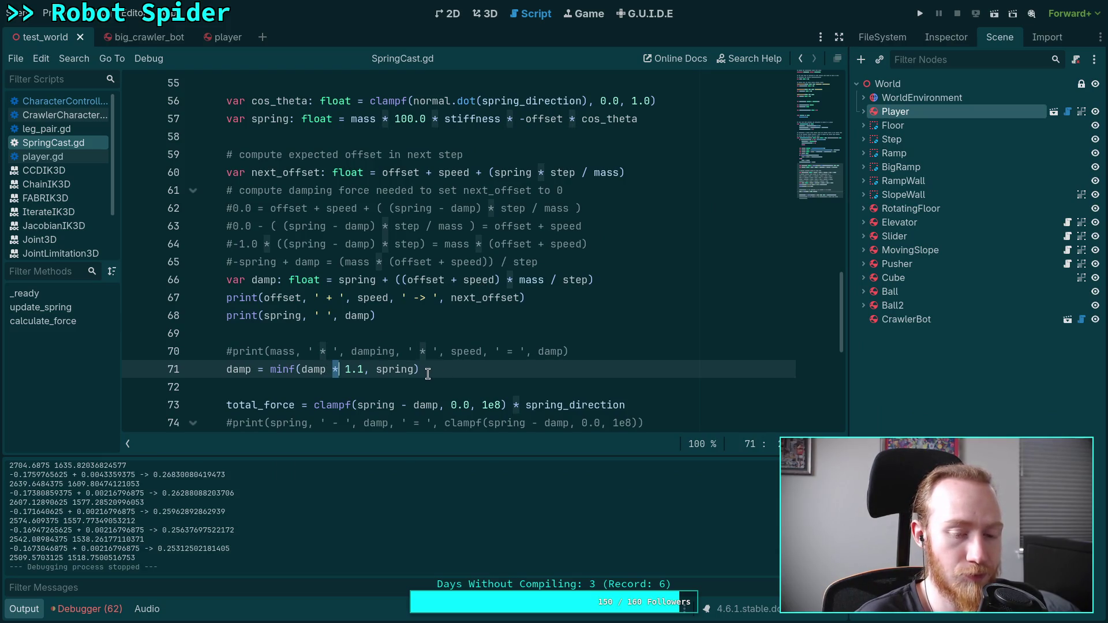
pyautogui.click(347, 369)
pyautogui.write('(1.0 +')
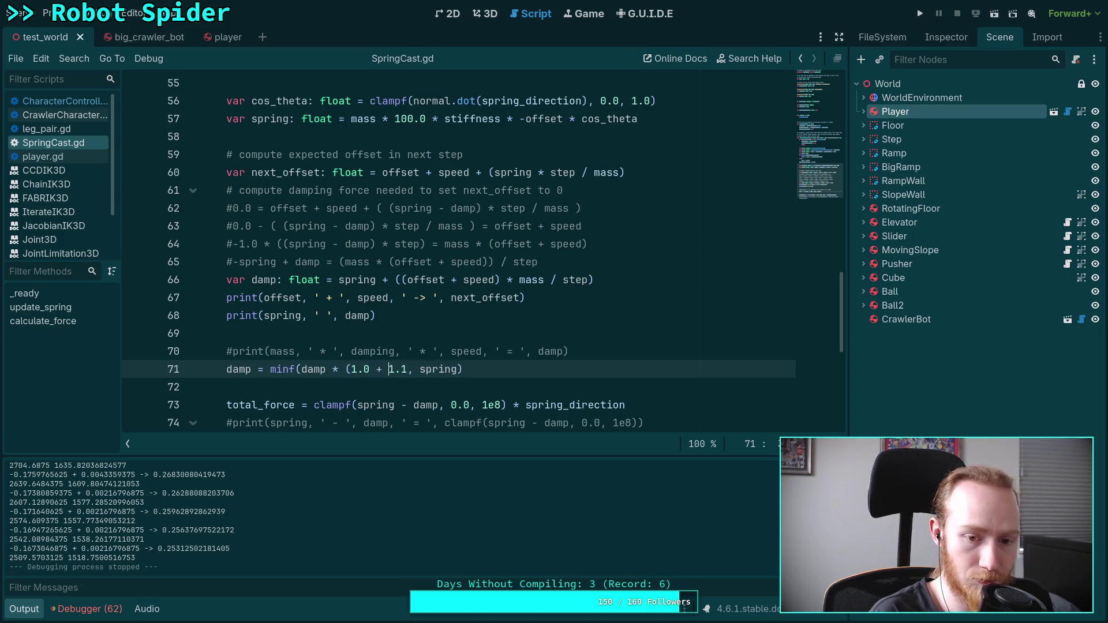
pyautogui.press('Delete')
pyautogui.write('0 + 1')
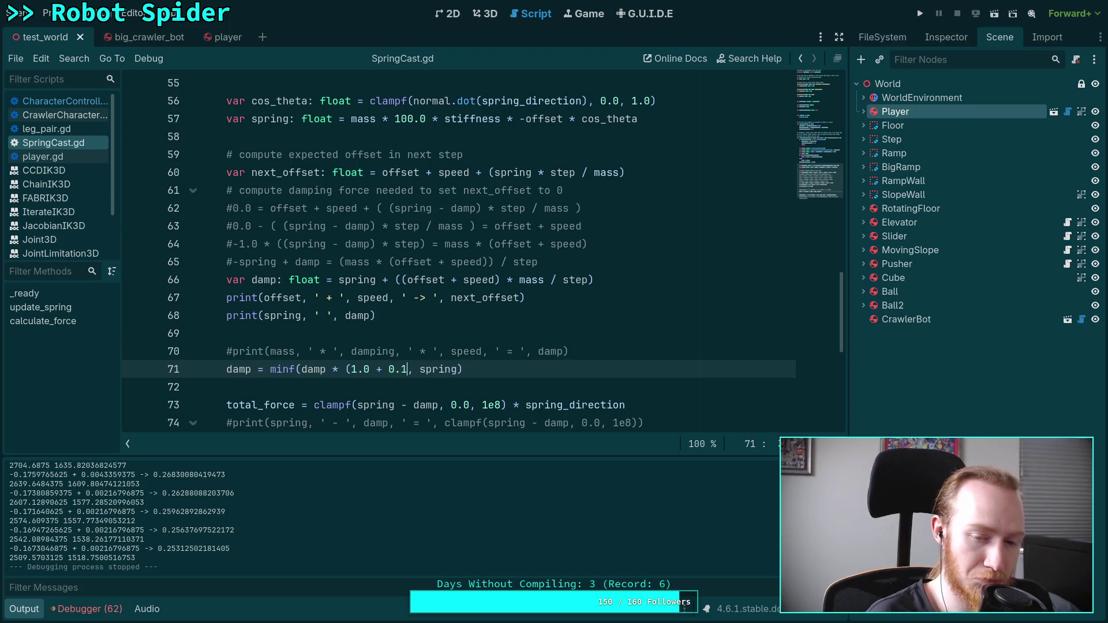
pyautogui.write(')')
pyautogui.press('Left')
pyautogui.press('BackSpace')
pyautogui.press('BackSpace')
pyautogui.press('BackSpace')
pyautogui.write('1.0')
pyautogui.hotkey('ctrl', 's')
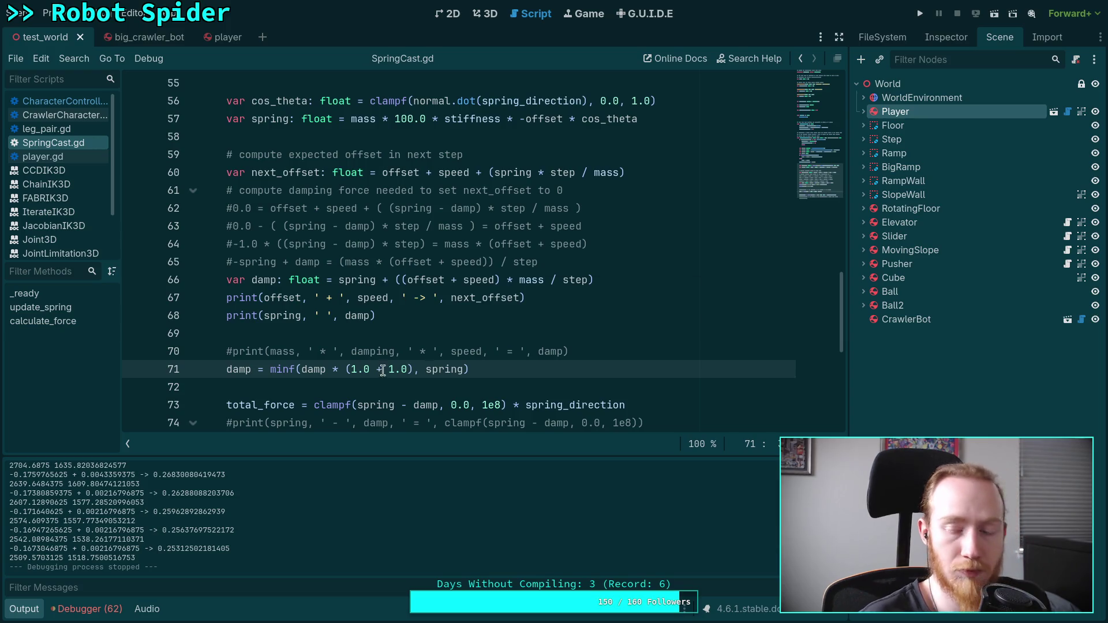
pyautogui.click(918, 14)
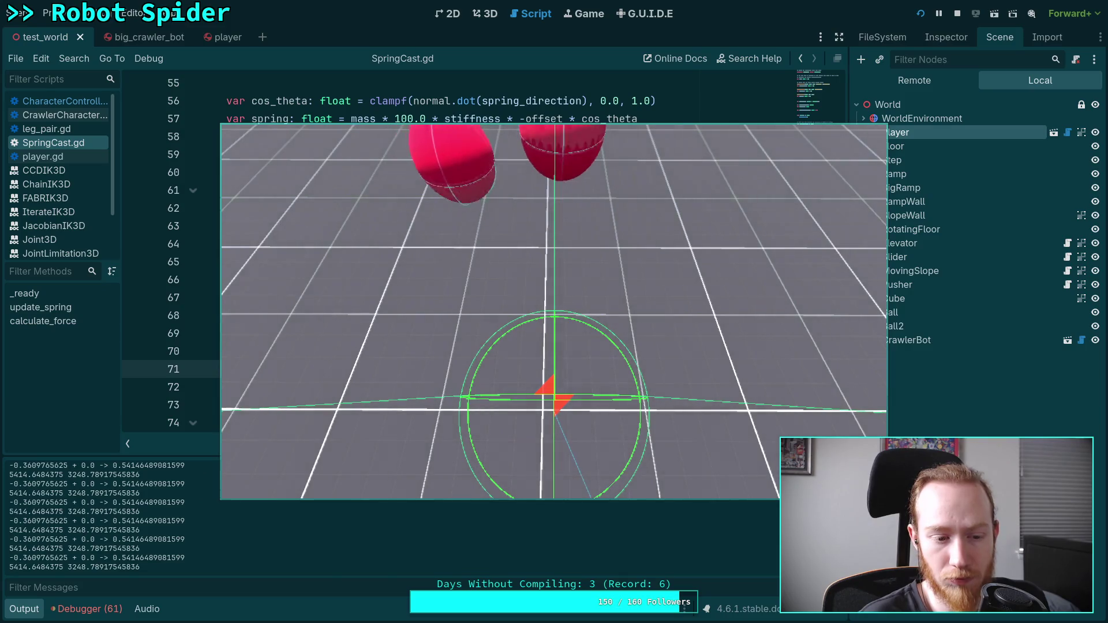
# Change the second term on line 71 to 0.9, save, and run the scene
pyautogui.click(957, 13)
pyautogui.doubleClick(390, 368)
pyautogui.write('0.9')
pyautogui.hotkey('ctrl', 's')
pyautogui.press('F5')
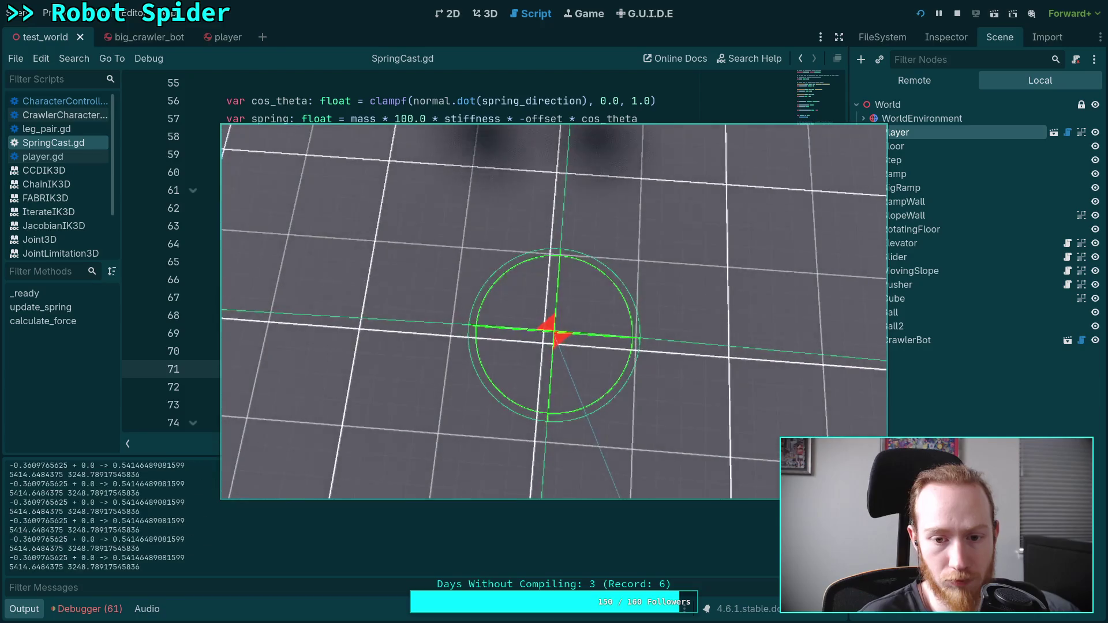
# Test the added term at 0.5 and then 0.4
pyautogui.click(957, 14)
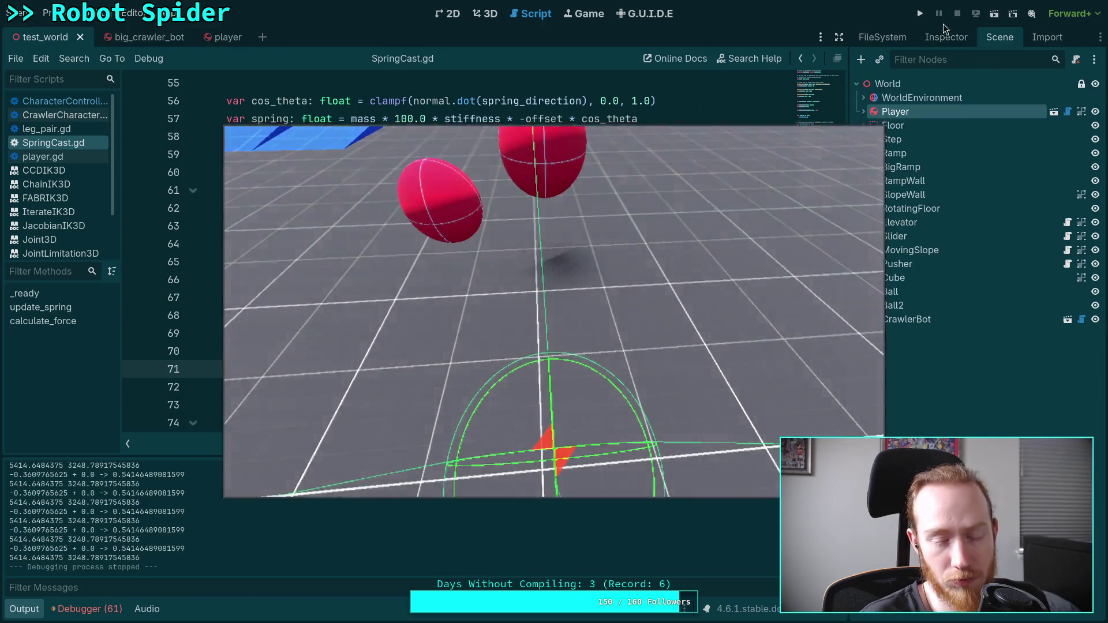
pyautogui.press('BackSpace')
pyautogui.write('5')
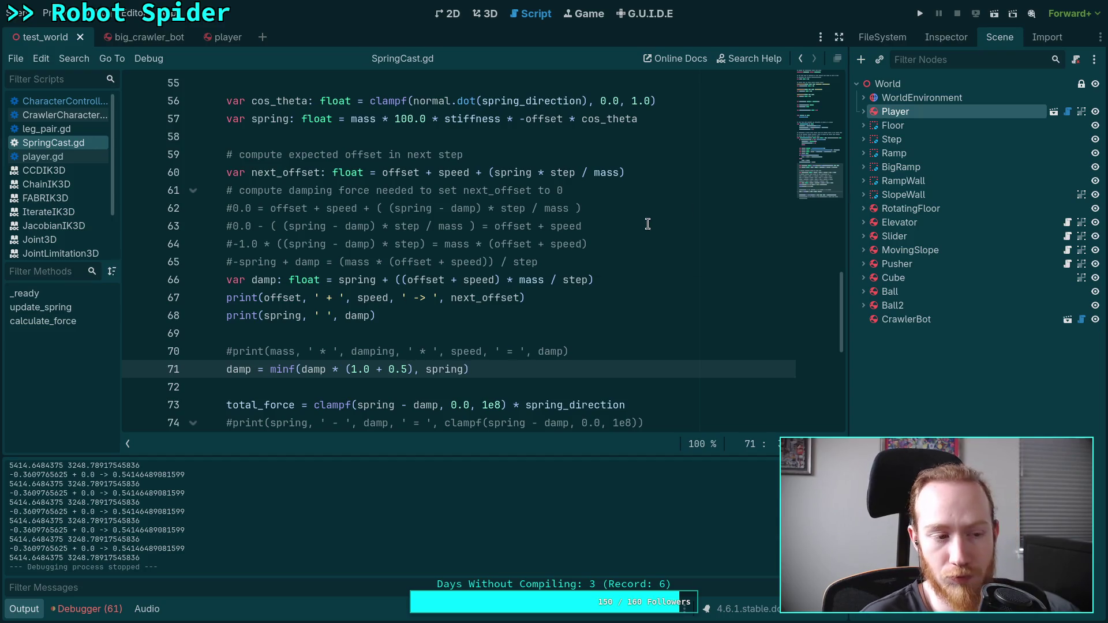
pyautogui.click(919, 14)
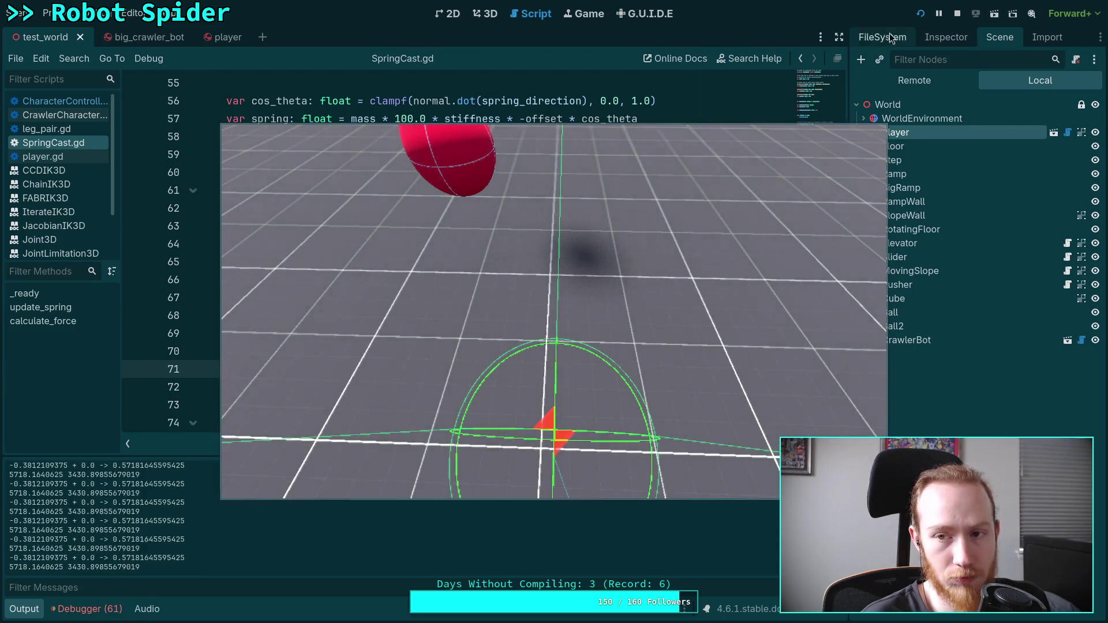
pyautogui.press('F8')
pyautogui.click(412, 370)
pyautogui.press('BackSpace')
pyautogui.write('4')
pyautogui.hotkey('ctrl', 's')
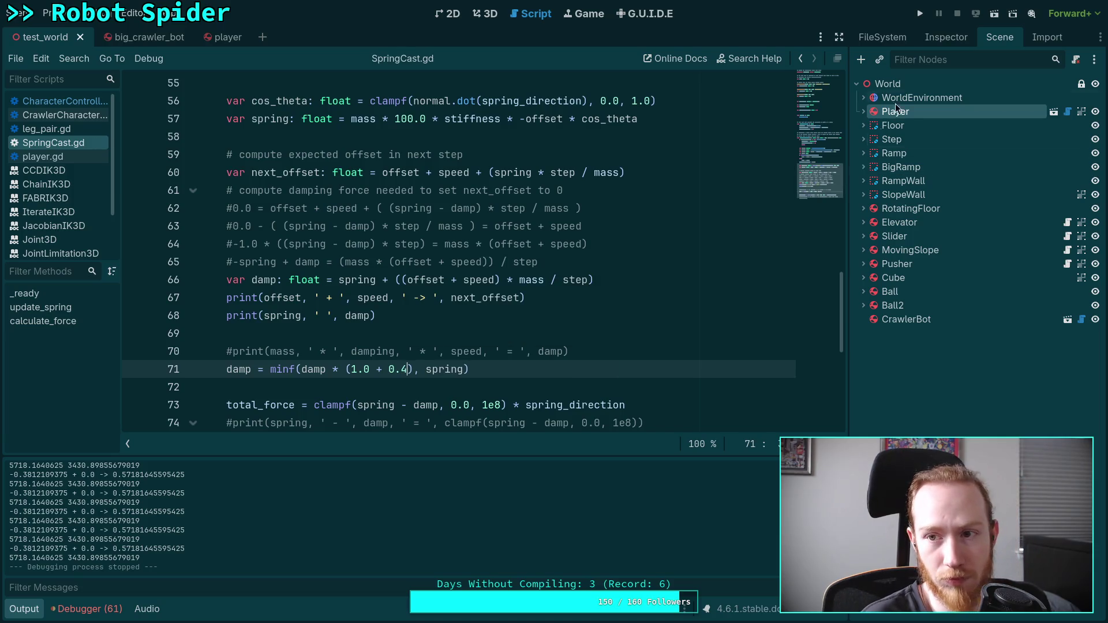
pyautogui.click(919, 13)
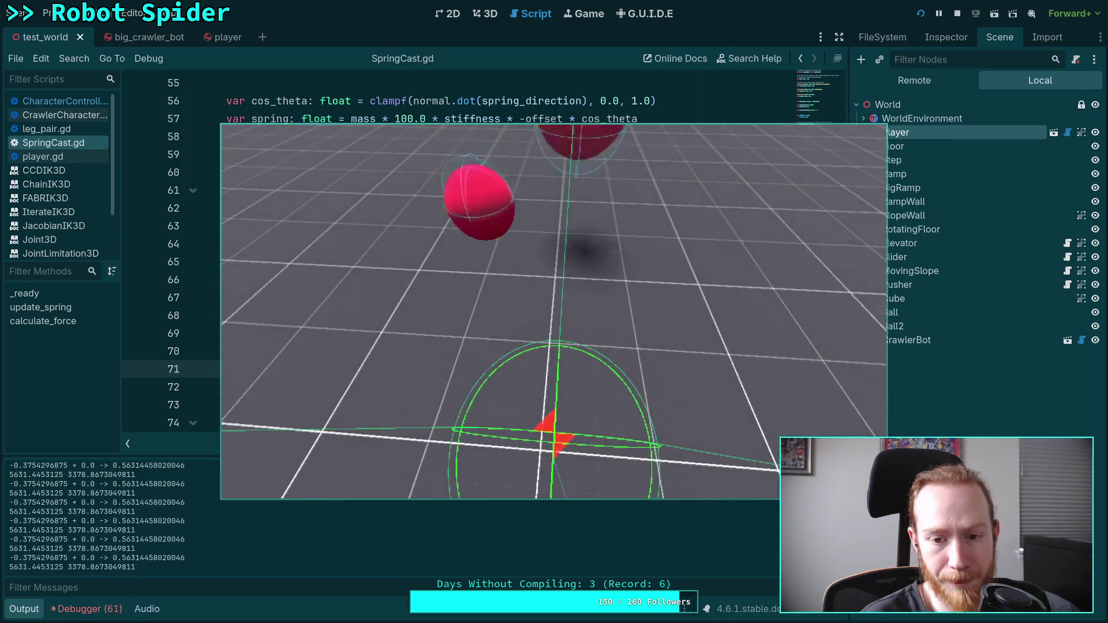
# Test the added term at 0.3 and then 0.2
pyautogui.press('F8')
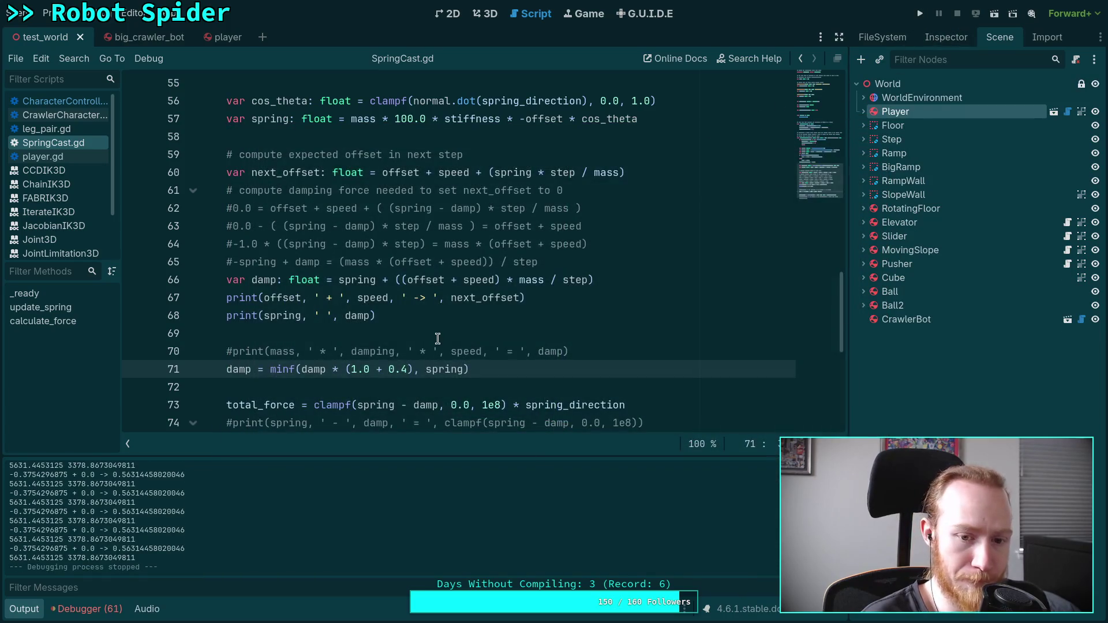
pyautogui.press('BackSpace')
pyautogui.write('3')
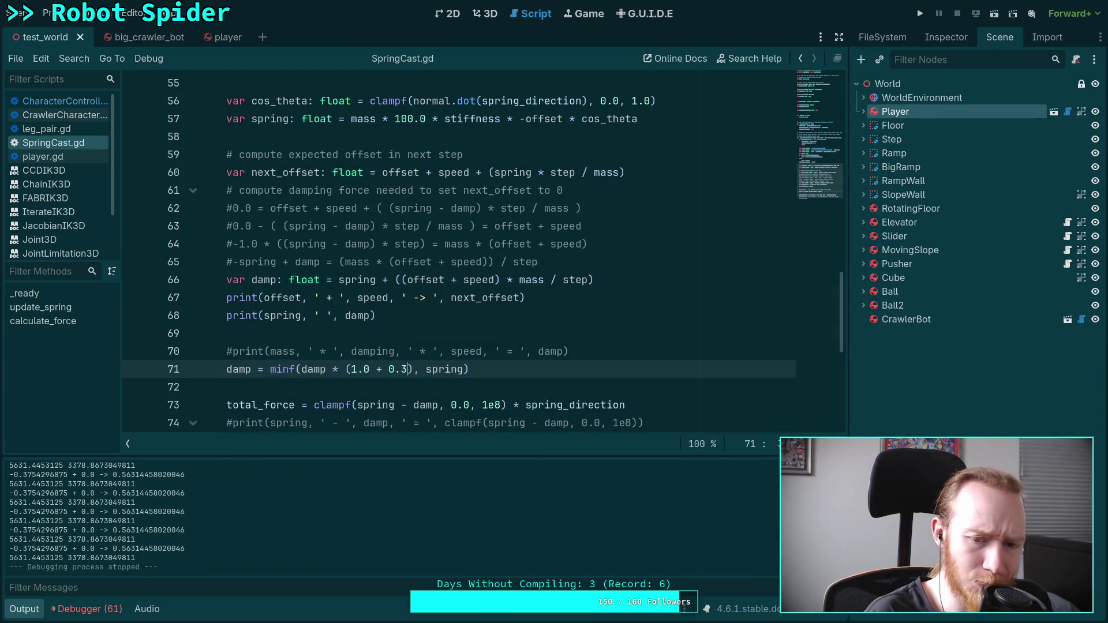
pyautogui.click(916, 12)
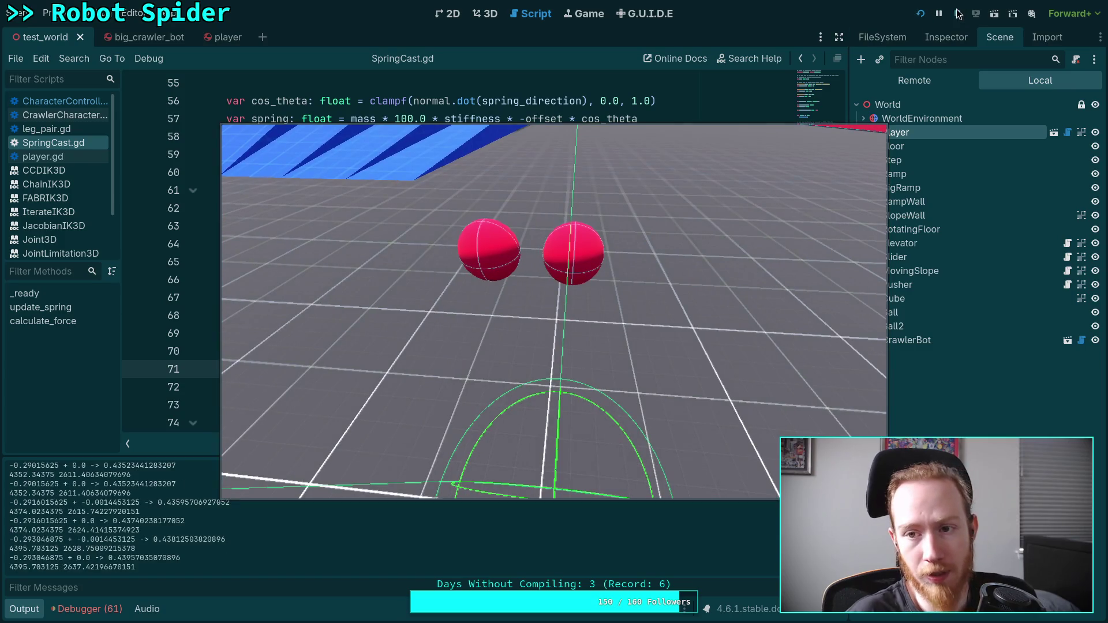
pyautogui.press('F8')
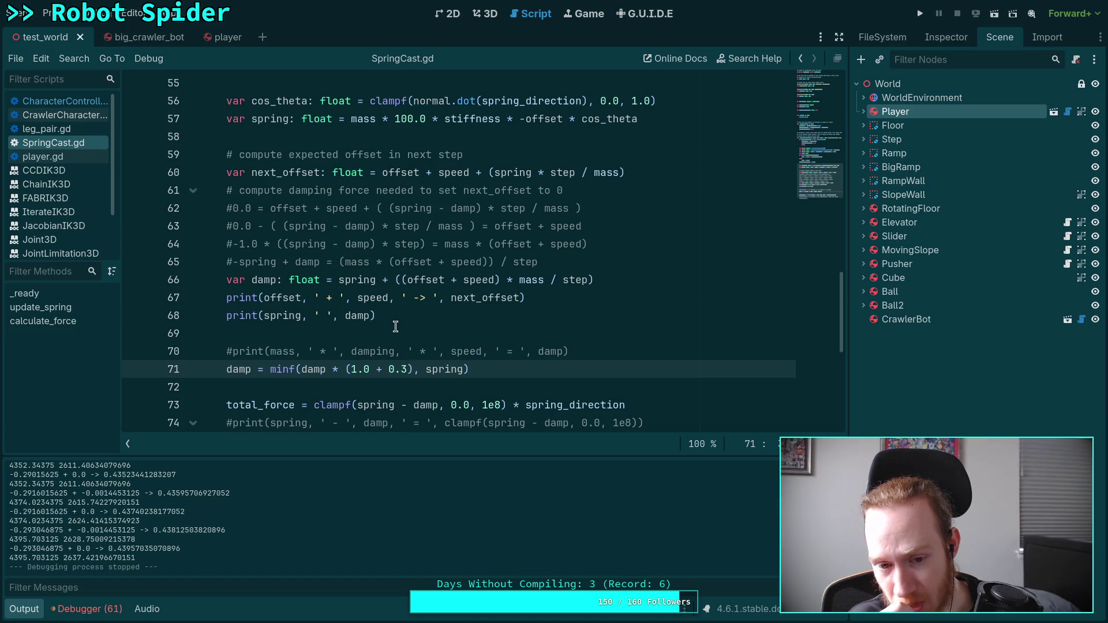
pyautogui.press('BackSpace')
pyautogui.write('2')
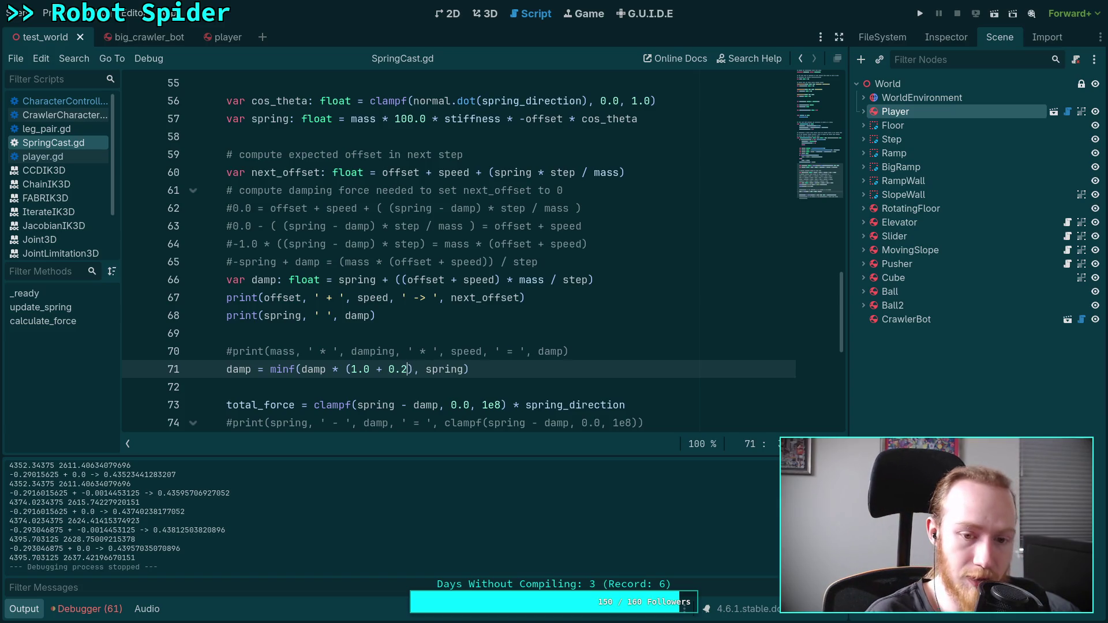
pyautogui.press('F5')
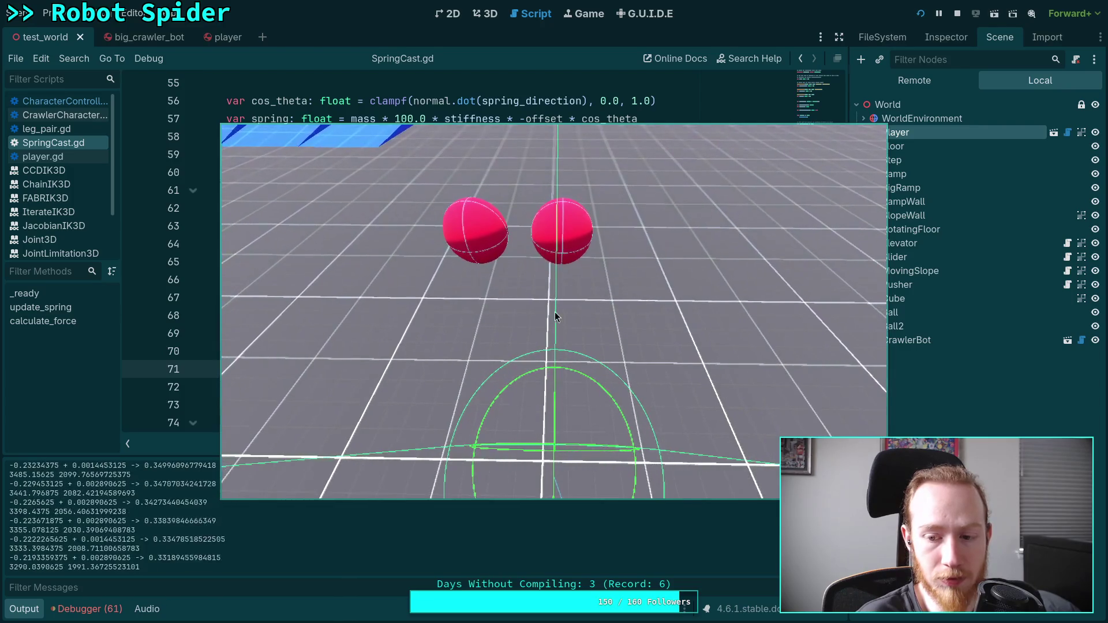
# Replace the (1.0 + 0.2) factor so damp is scaled by 0.8
pyautogui.click(953, 14)
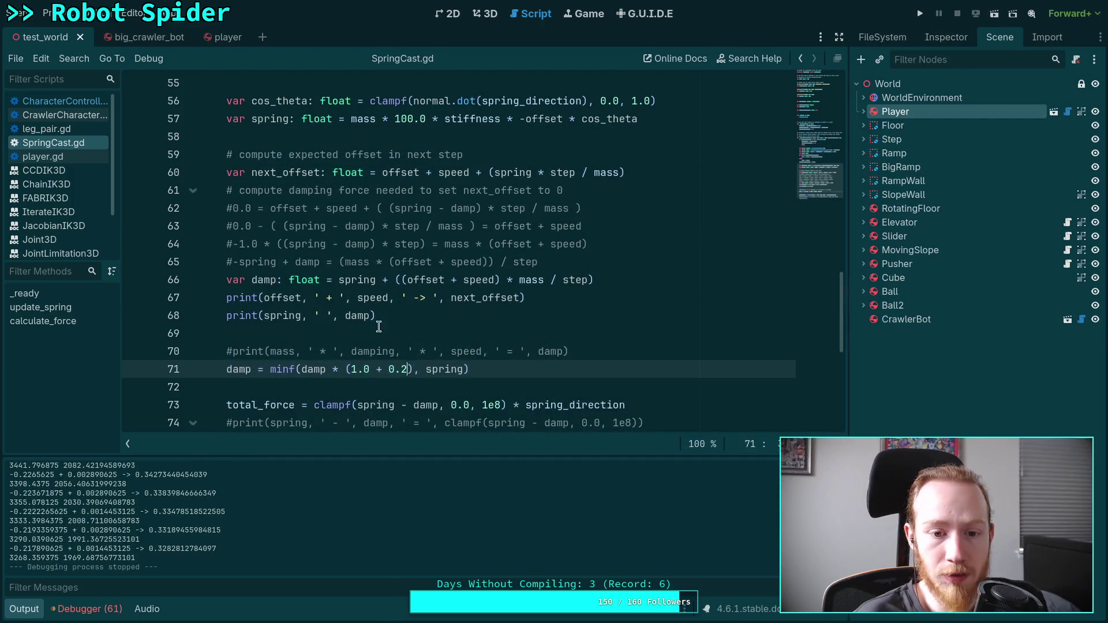
pyautogui.click(357, 369)
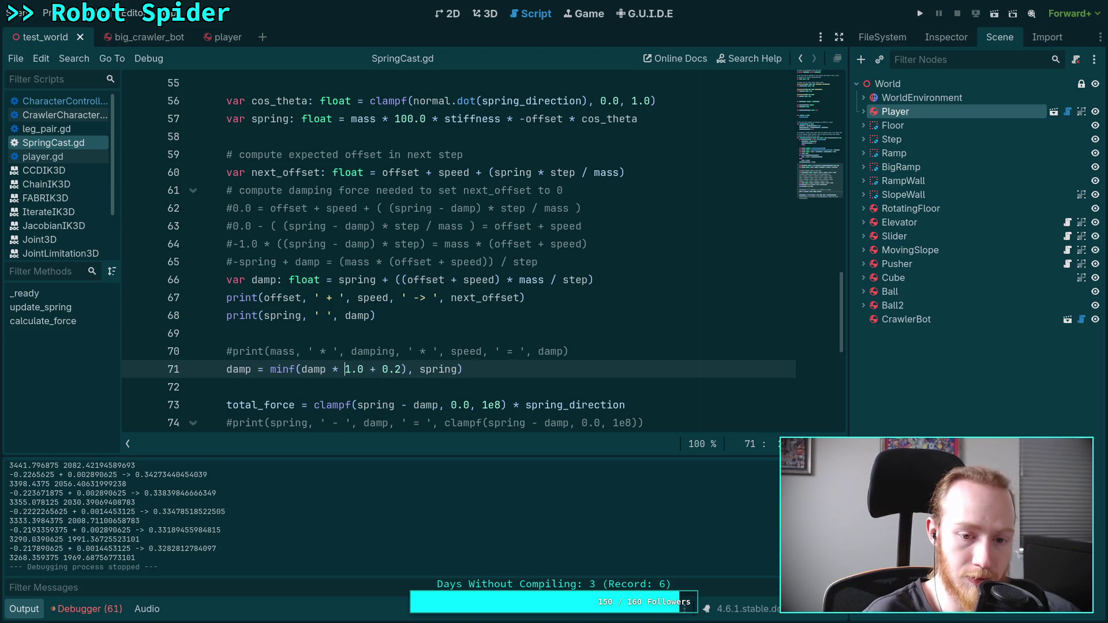
pyautogui.press('Delete')
pyautogui.press('Delete')
pyautogui.write('0')
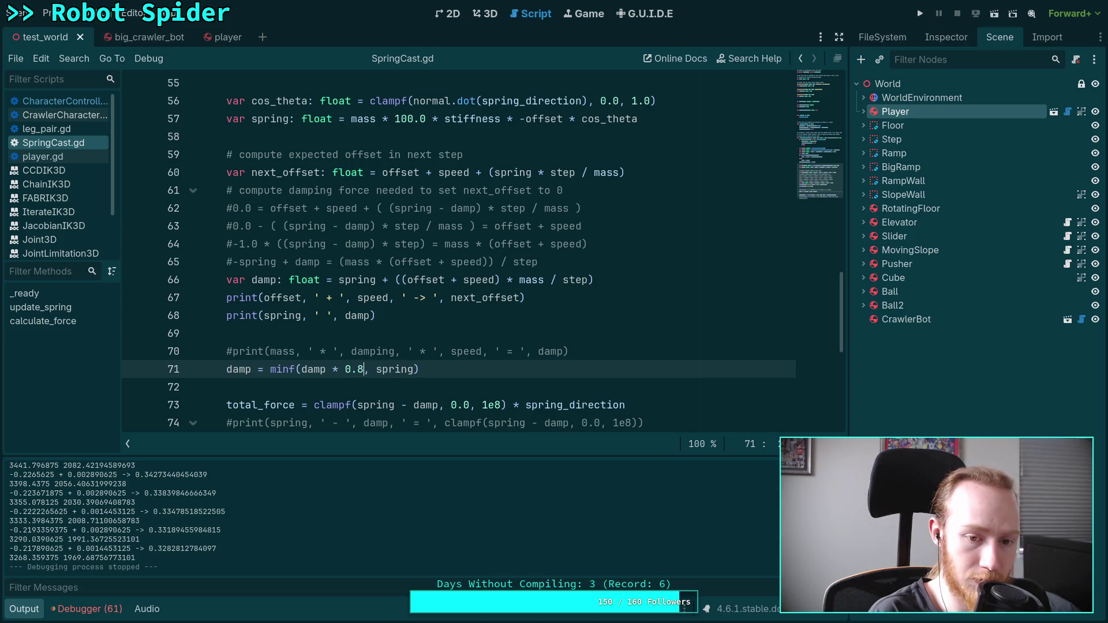
# Run the scene with damp * 0.8, stop it, and scroll through the printed offset, spring and damp values
pyautogui.press('F5')
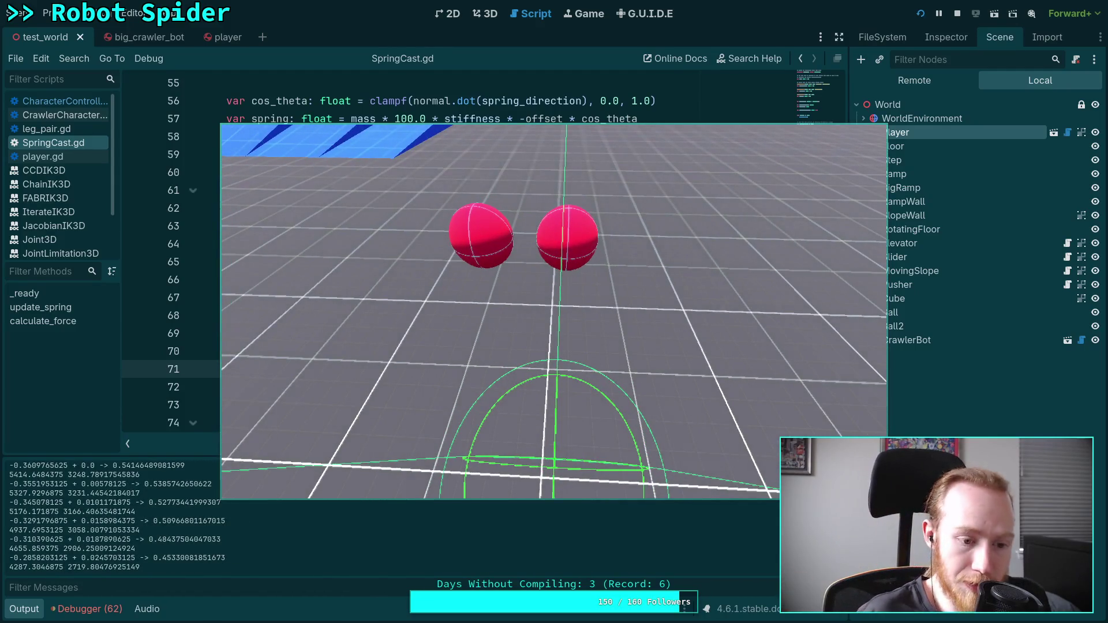
pyautogui.click(957, 13)
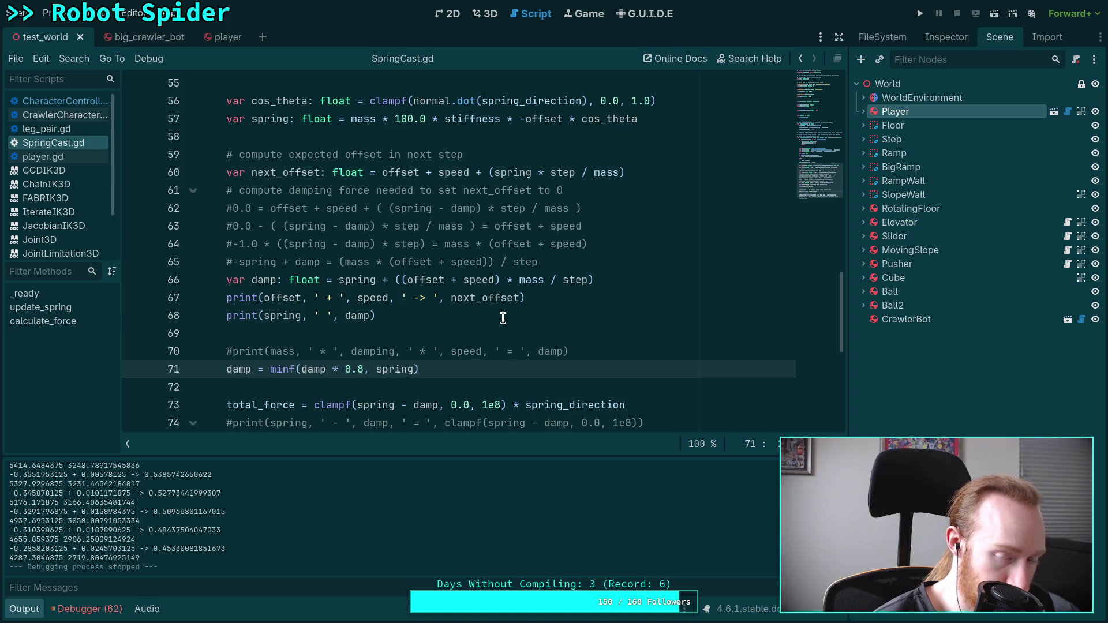
pyautogui.scroll(4, 251, 500)
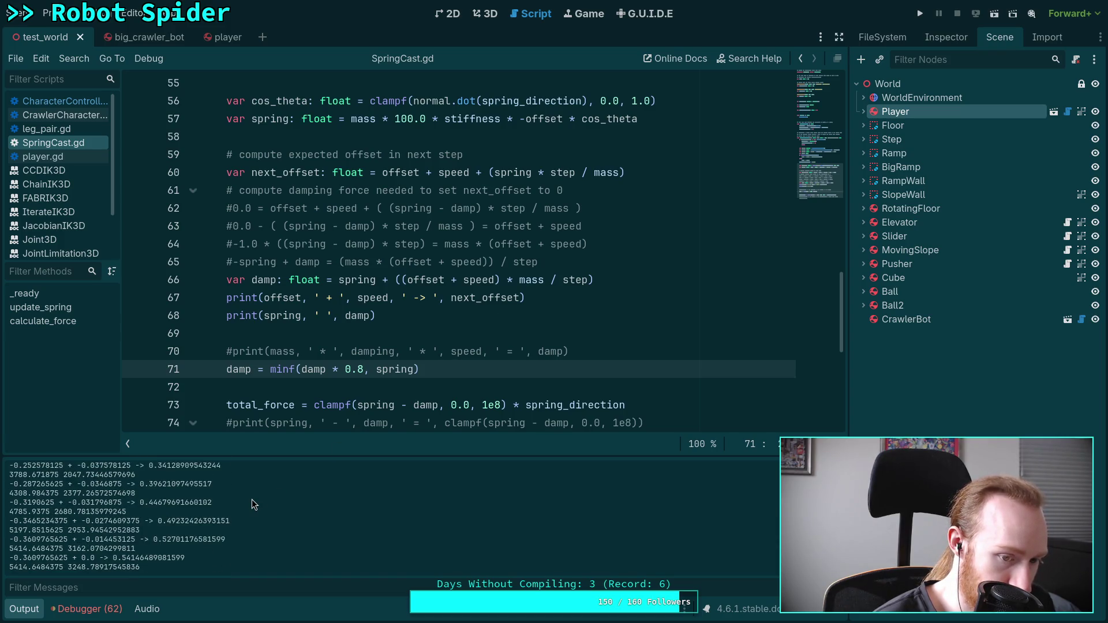
pyautogui.scroll(6, 252, 500)
pyautogui.scroll(4, 252, 500)
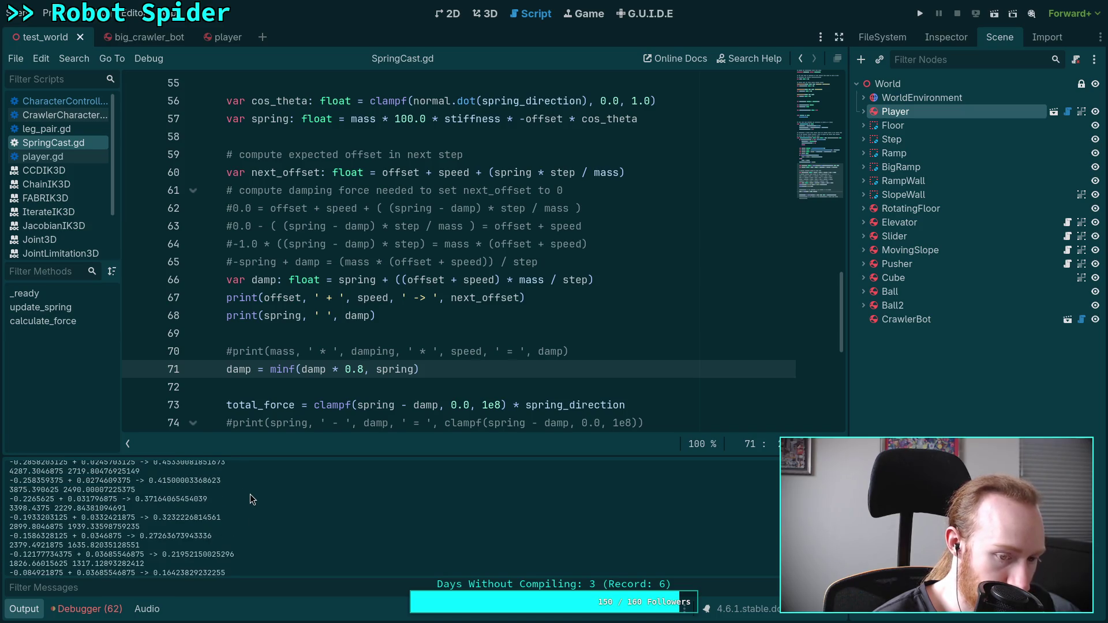
pyautogui.scroll(-1, 250, 494)
pyautogui.scroll(-1, 250, 494)
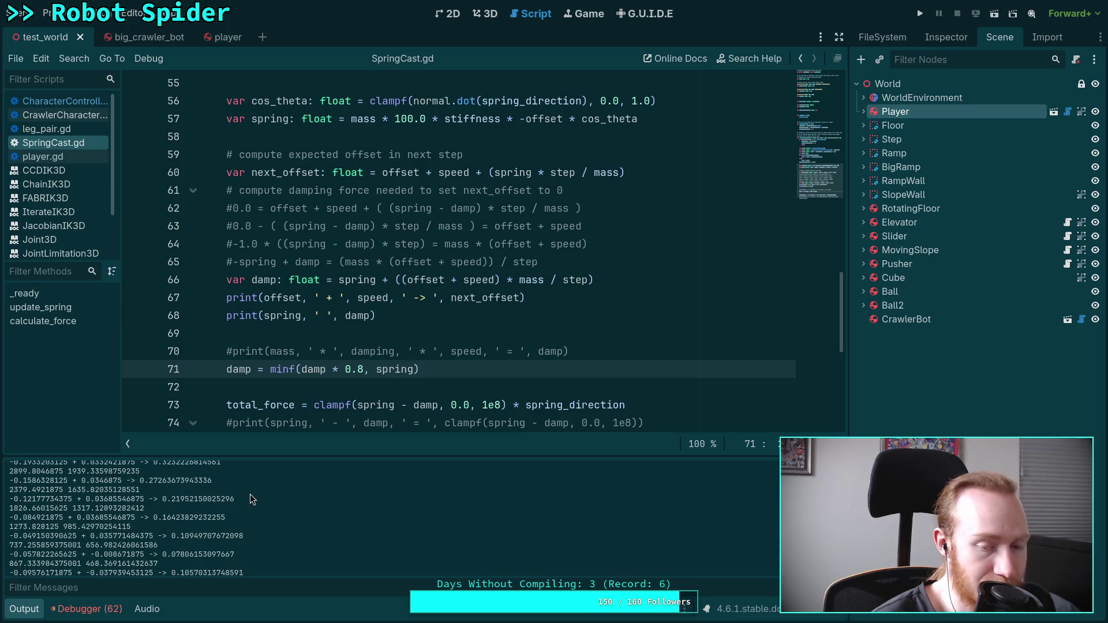
pyautogui.press('End')
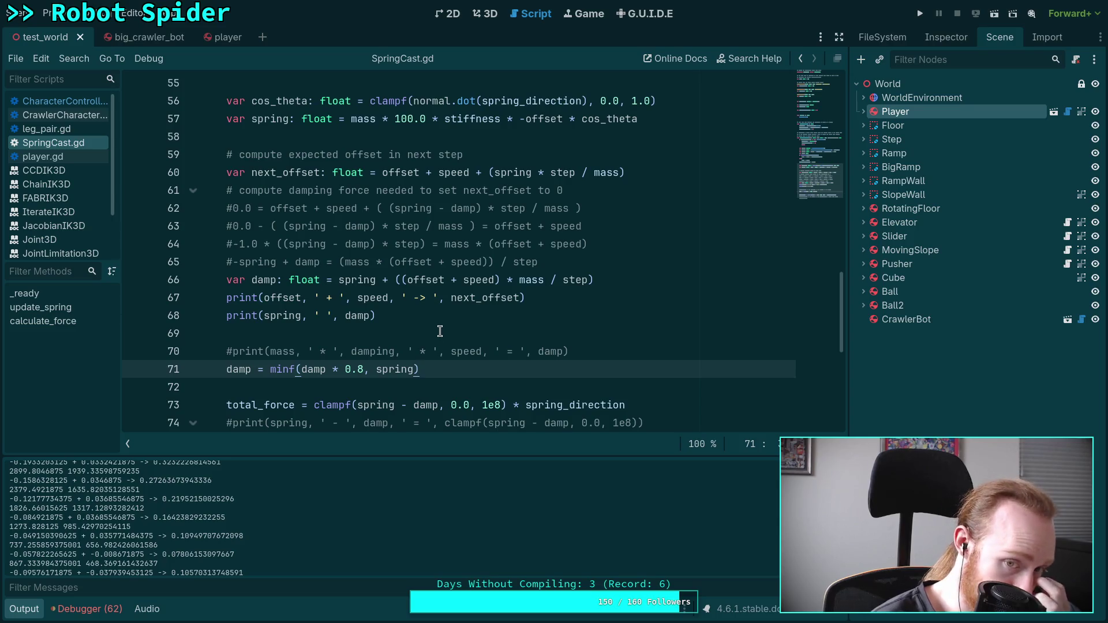
pyautogui.scroll(1, 427, 310)
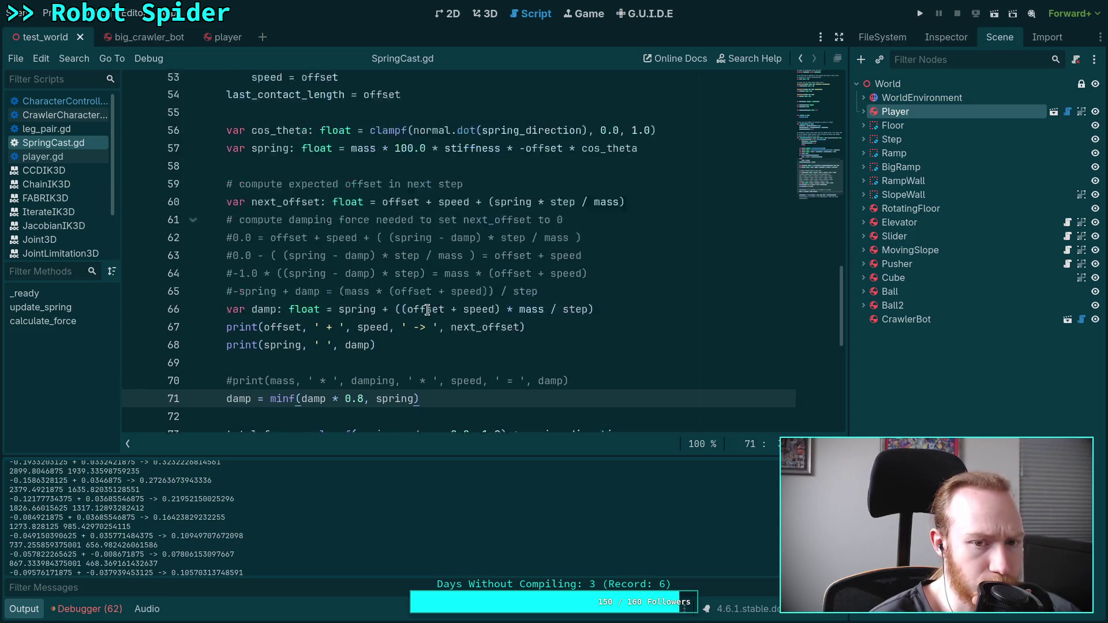
pyautogui.moveTo(494, 226); pyautogui.dragTo(529, 227)
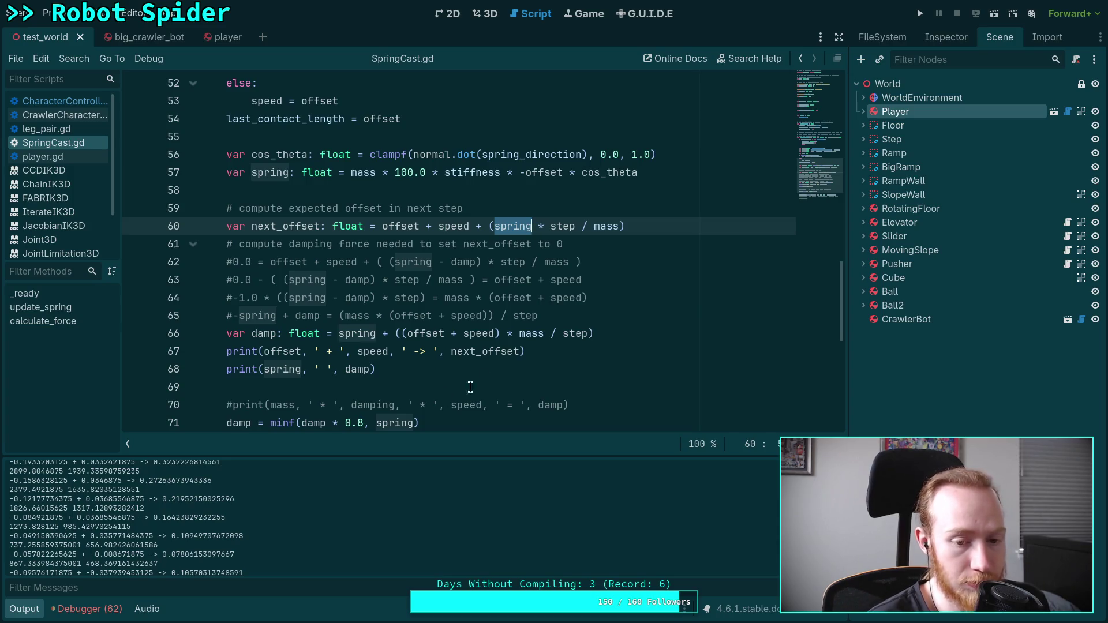
pyautogui.doubleClick(357, 422)
# Change the damp multiplier on line 71 to 0.9 and test-run the game
pyautogui.write('9')
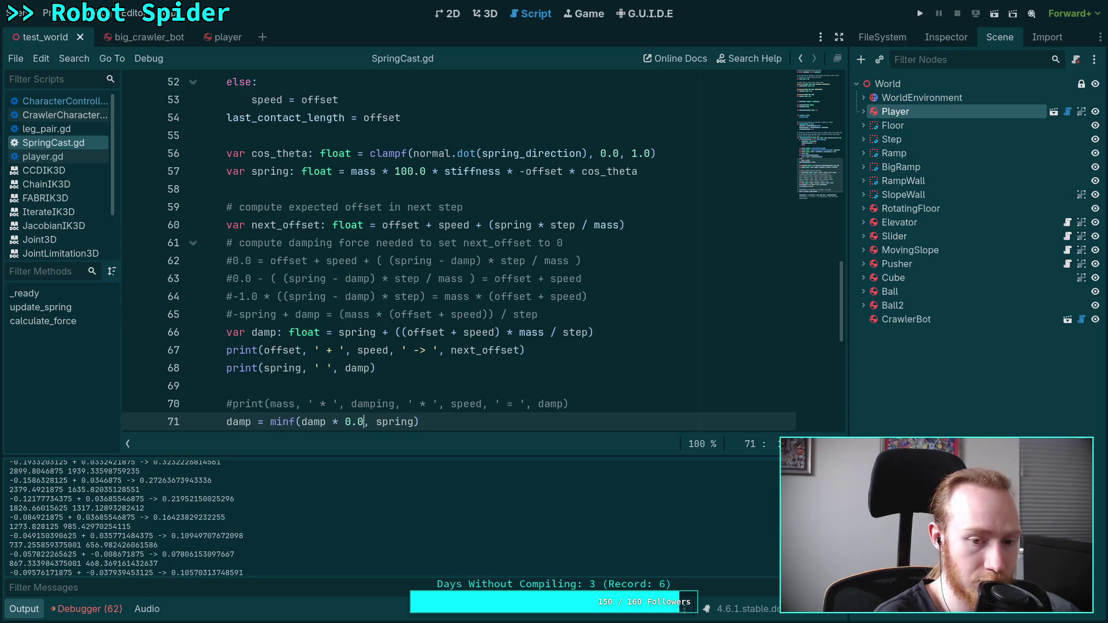
pyautogui.click(920, 13)
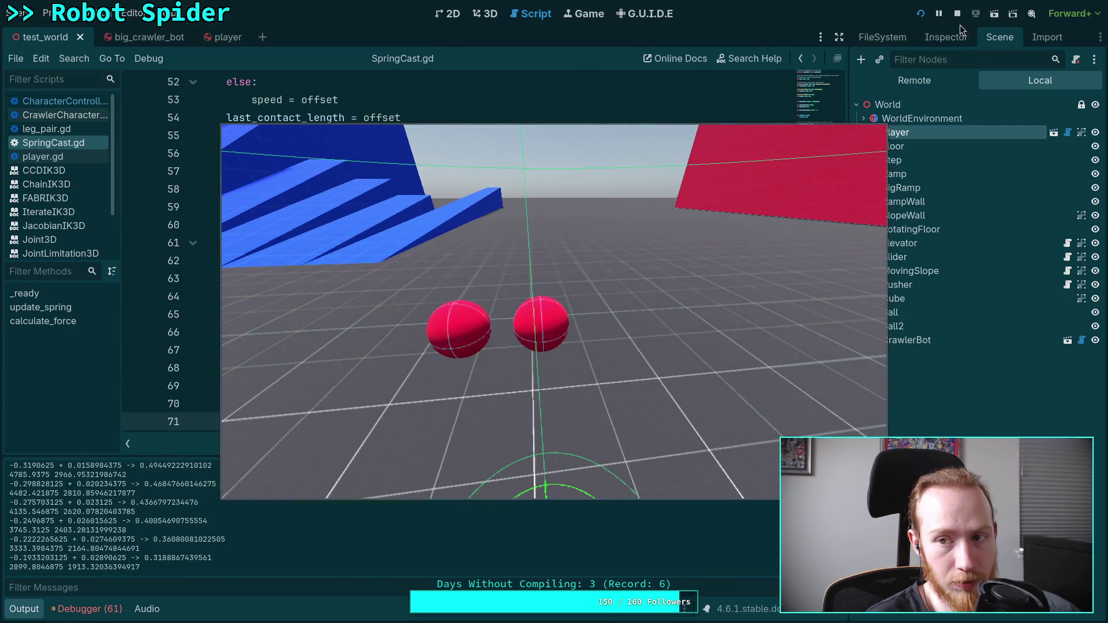
pyautogui.press('F8')
# Raise the damp multiplier to 1.1 and test-run the game again
pyautogui.scroll(-1, 426, 352)
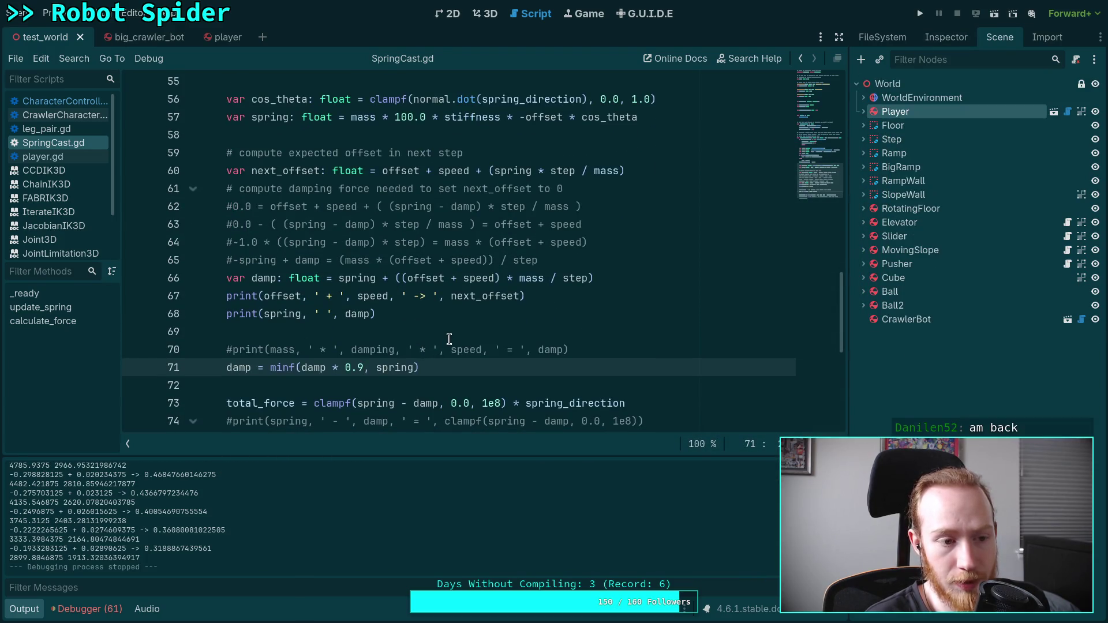
pyautogui.press('BackSpace')
pyautogui.press('BackSpace')
pyautogui.press('BackSpace')
pyautogui.write('1,')
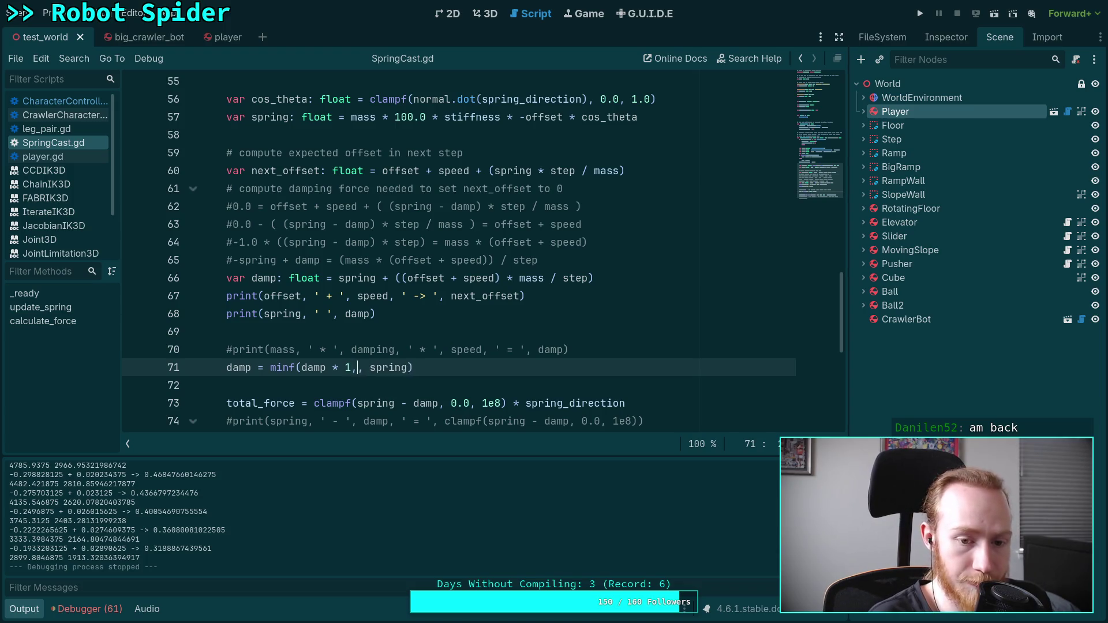
pyautogui.press('BackSpace')
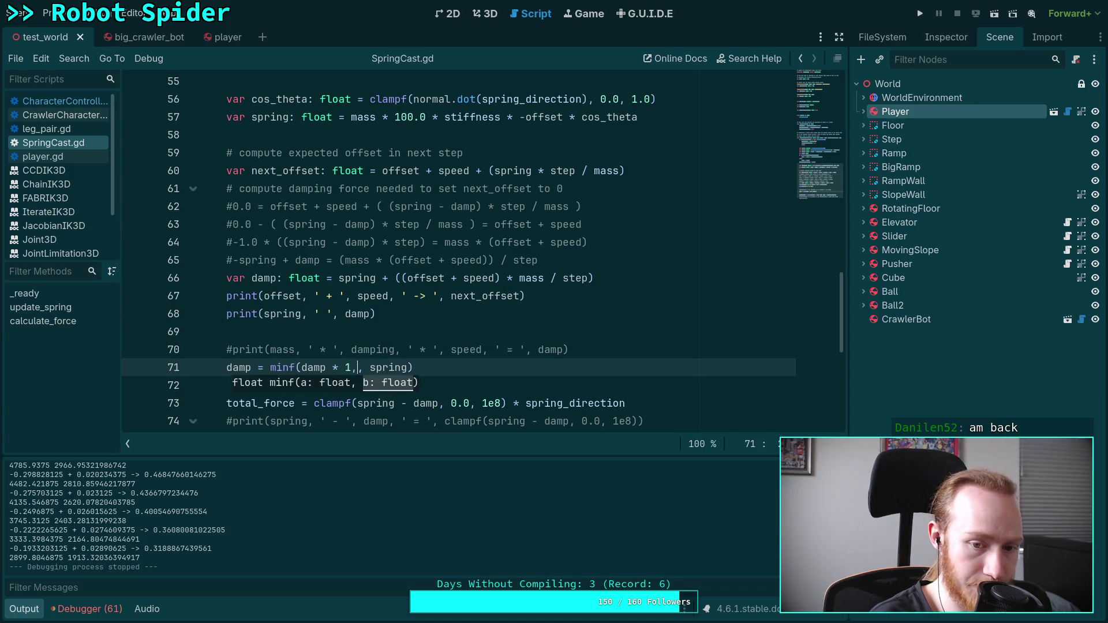
pyautogui.write('.1')
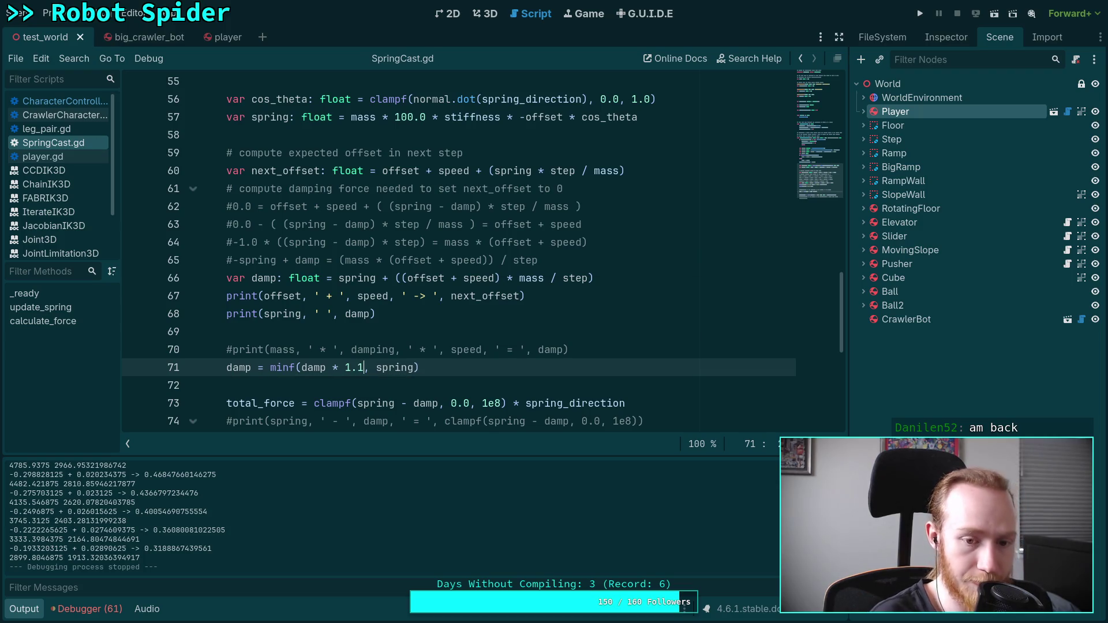
pyautogui.click(920, 14)
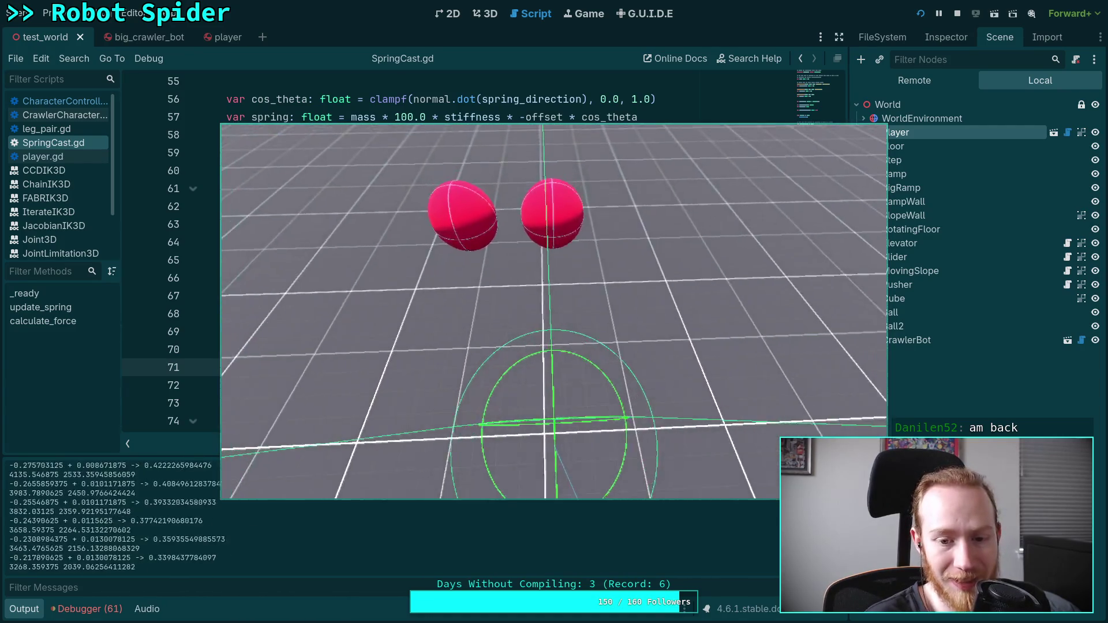
pyautogui.press('F8')
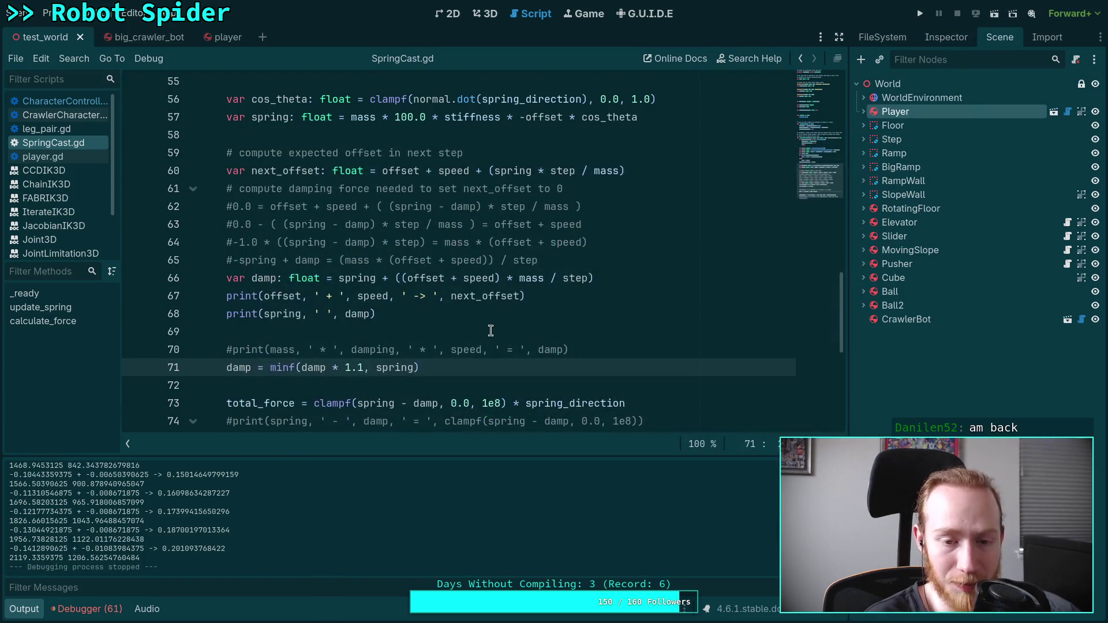
pyautogui.click(463, 387)
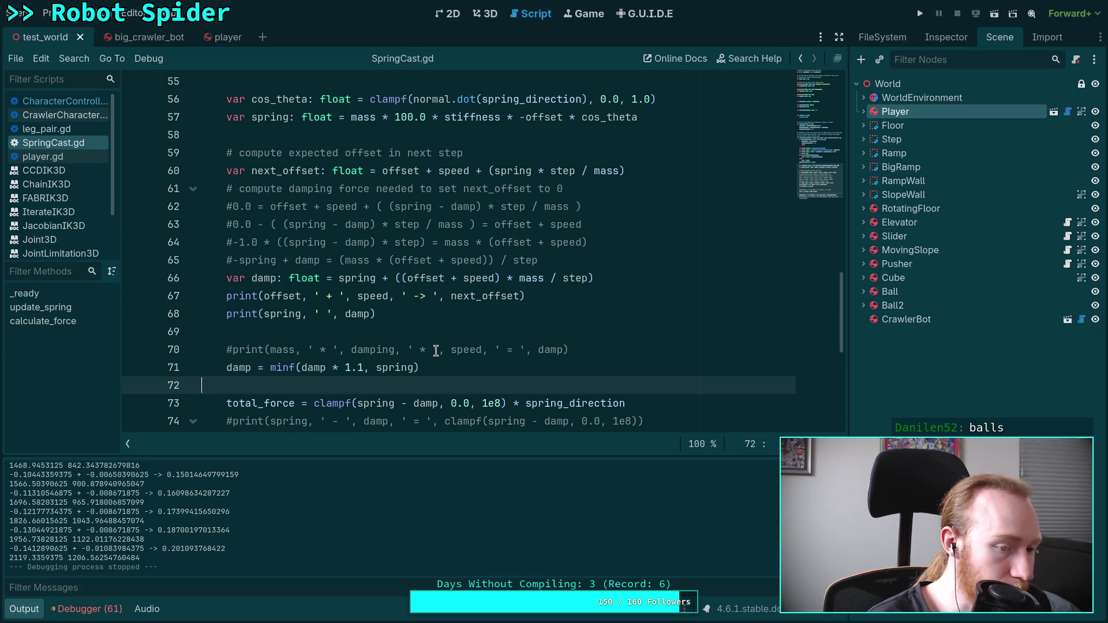
# Scroll further down SpringCast.gd, then switch to the Future TODOs note in Obsidian
pyautogui.scroll(-1, 371, 380)
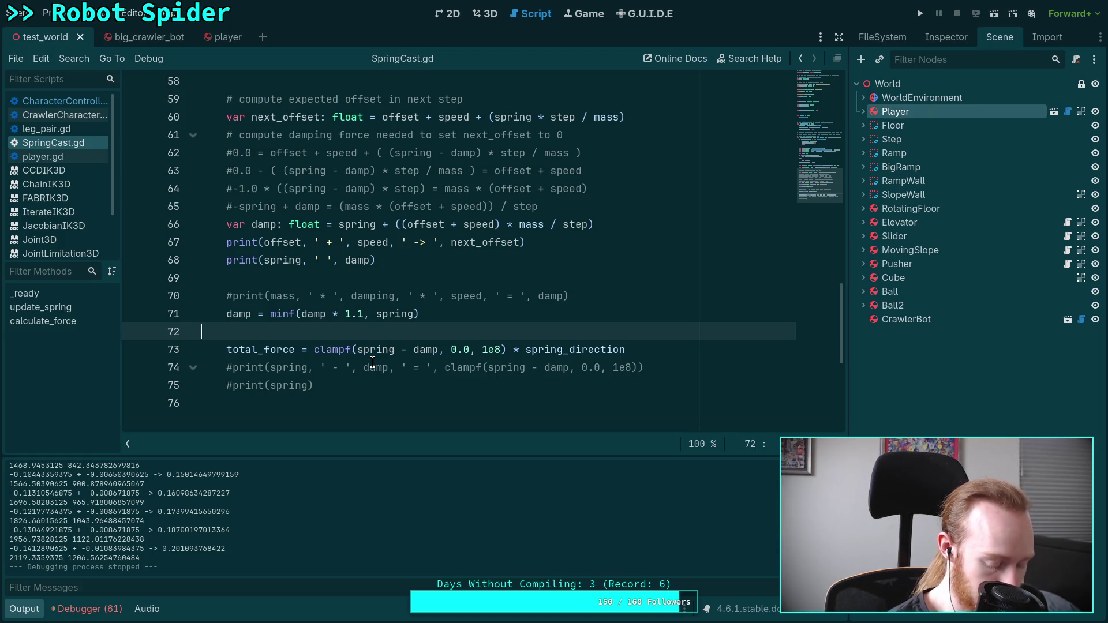
pyautogui.hotkey('alt', 'Tab')
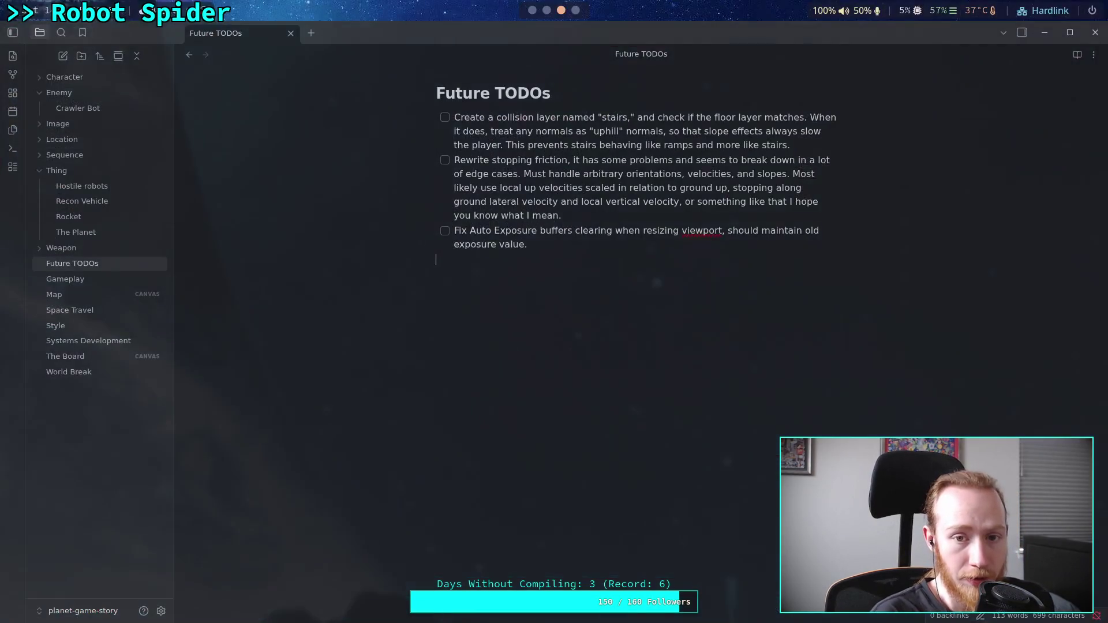
# Switch to the Neovim terminal showing Jolt's SpringPart.h
pyautogui.hotkey('alt', 'Tab')
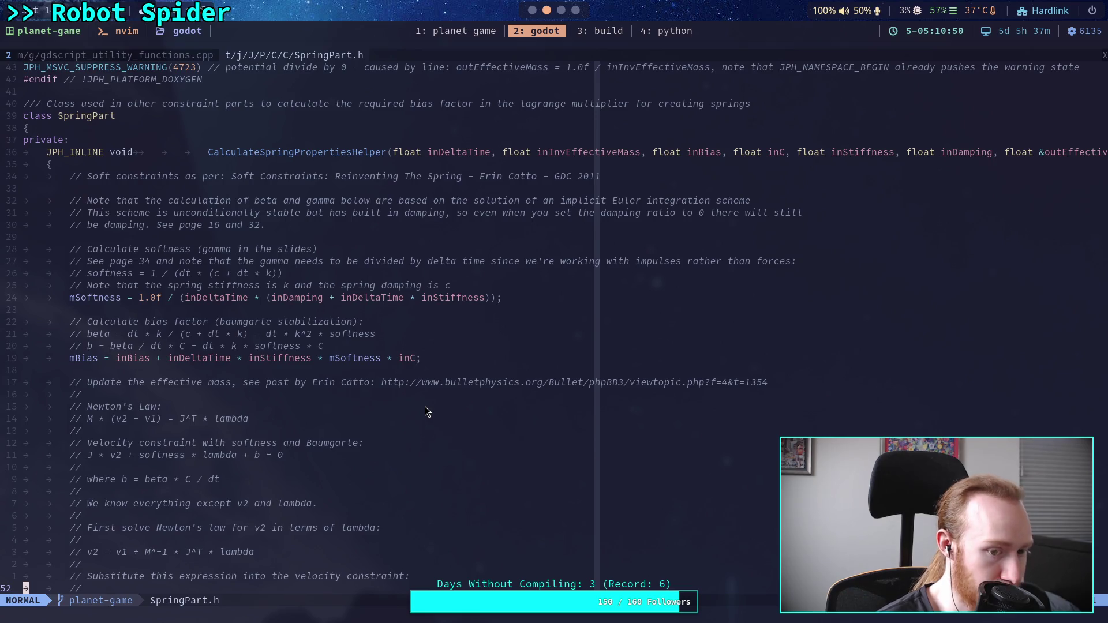
pyautogui.scroll(-5, 425, 406)
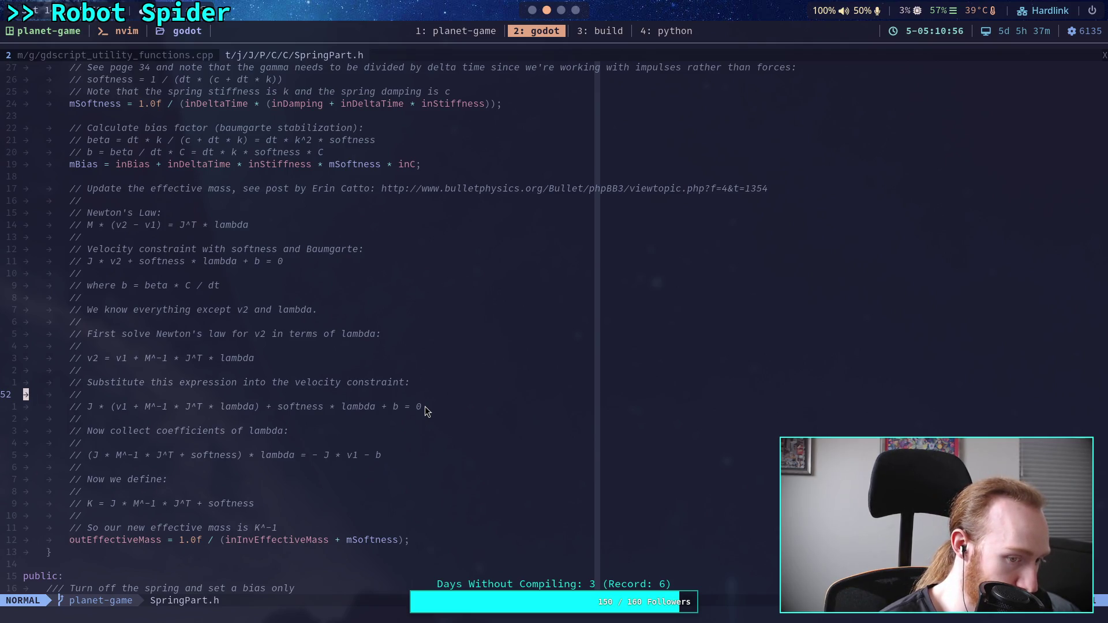
pyautogui.scroll(-4, 425, 406)
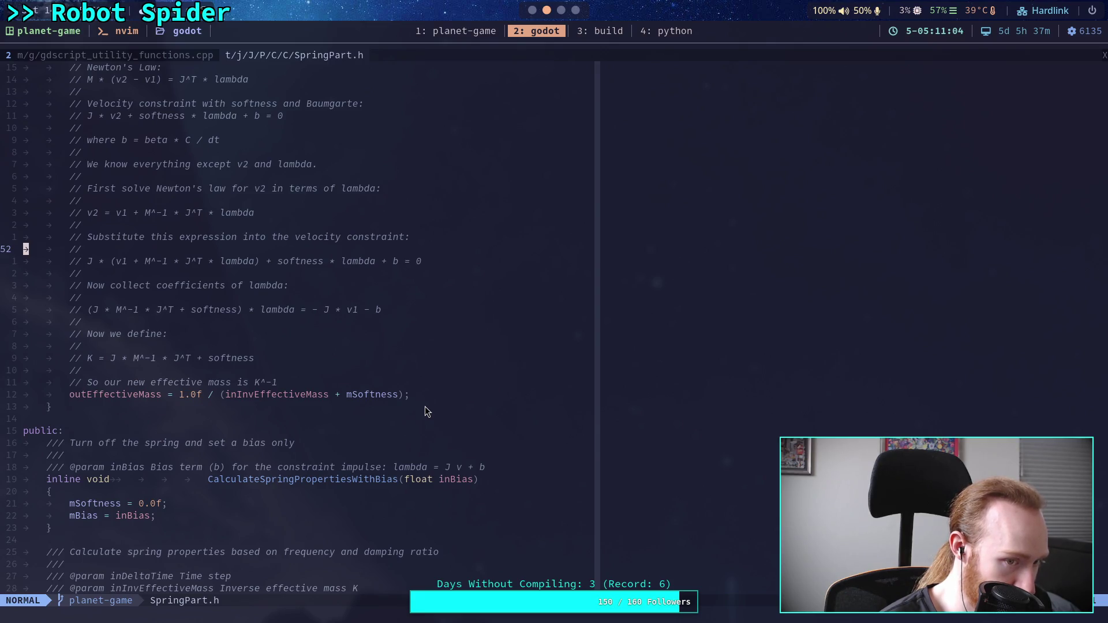
pyautogui.scroll(-9, 425, 406)
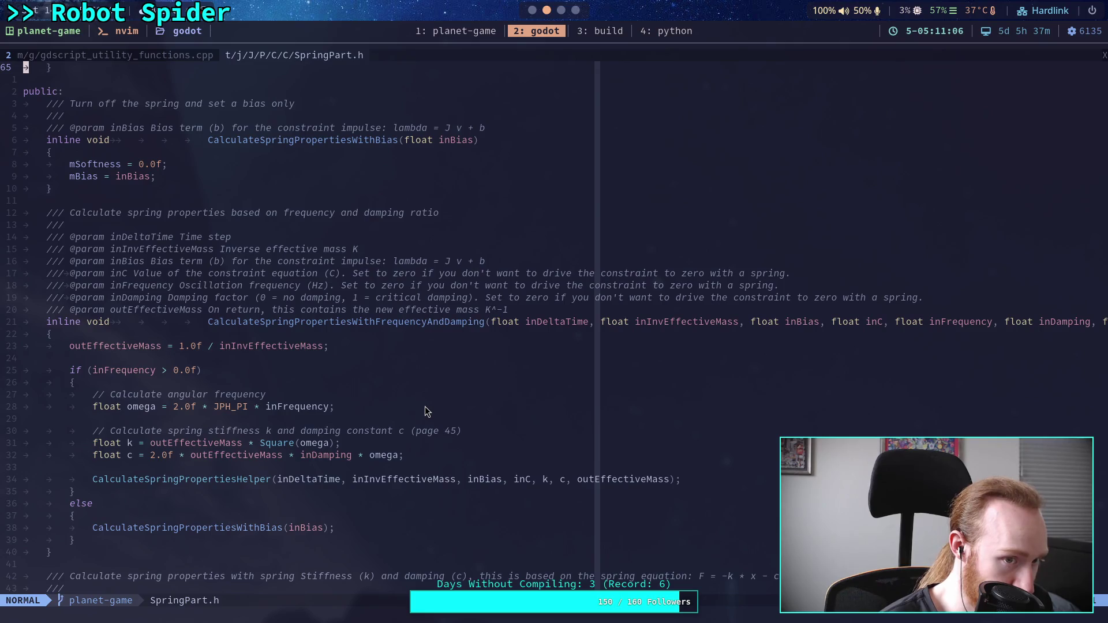
pyautogui.scroll(-3, 425, 406)
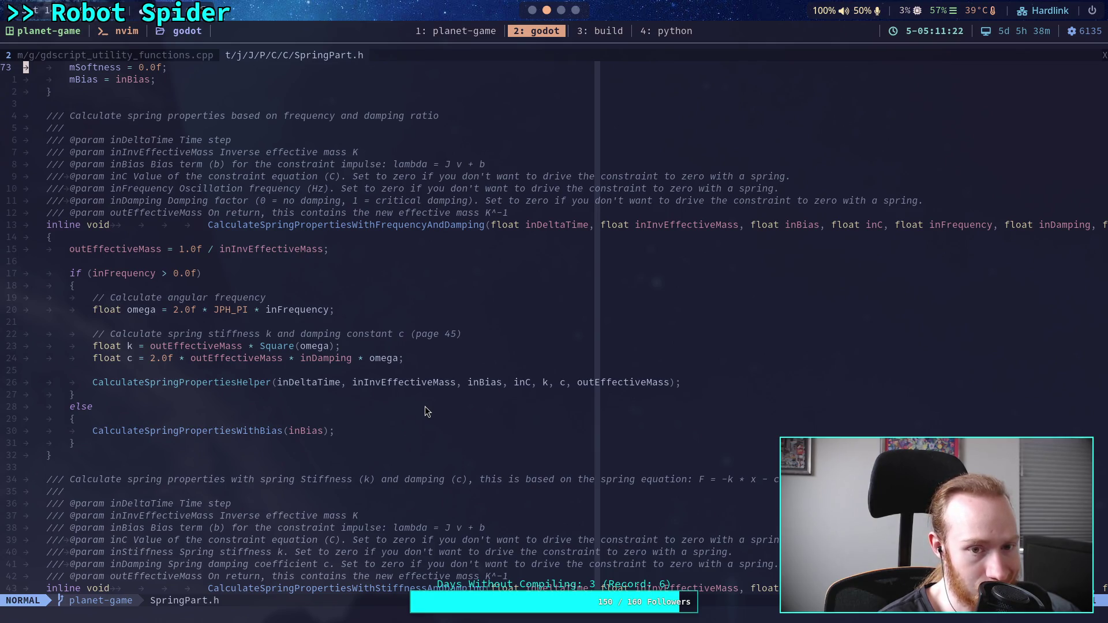
pyautogui.scroll(-4, 424, 406)
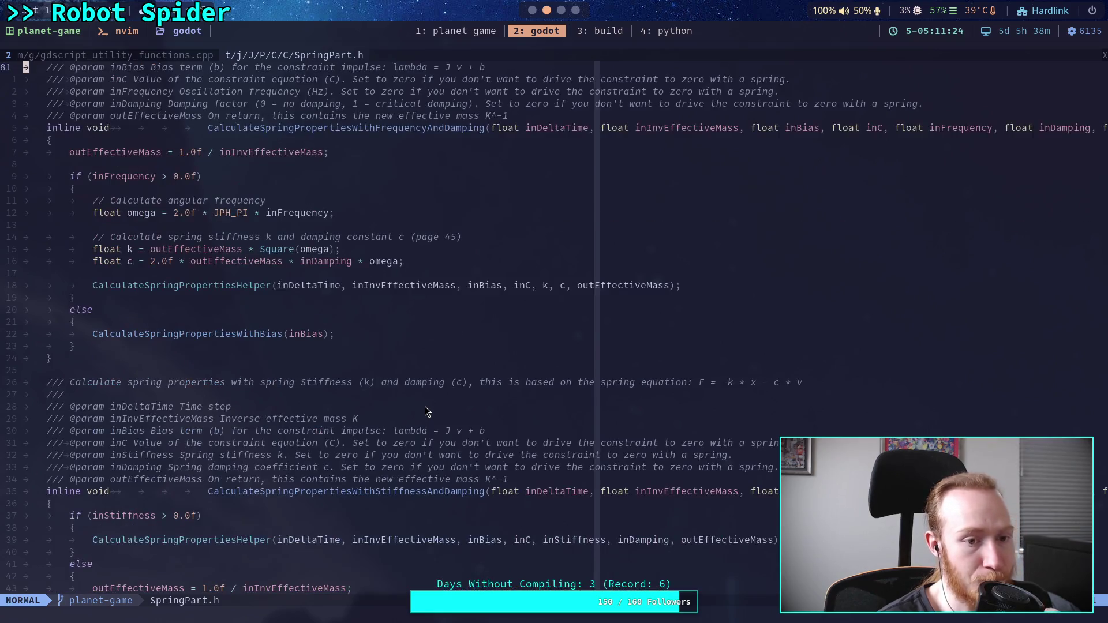
pyautogui.scroll(-1, 425, 407)
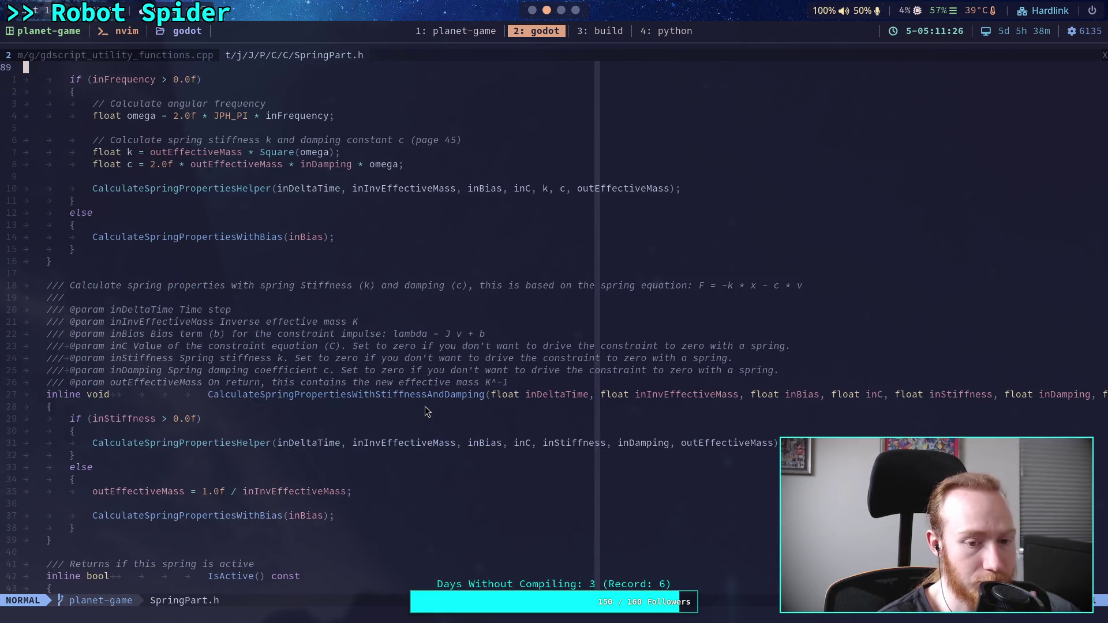
pyautogui.scroll(-1, 425, 406)
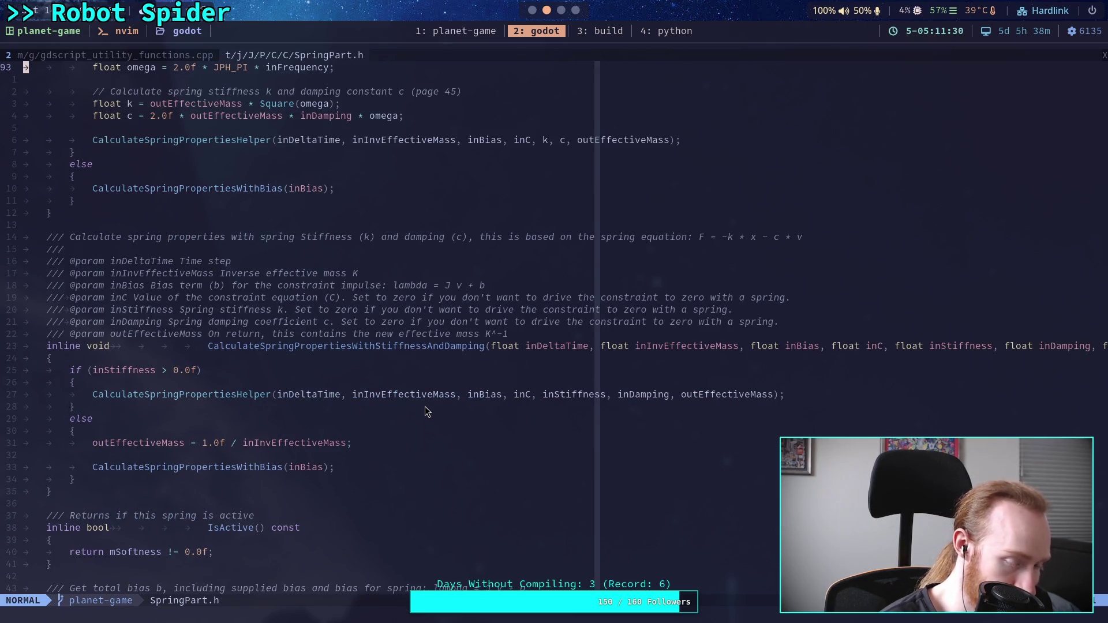
pyautogui.scroll(-5, 424, 406)
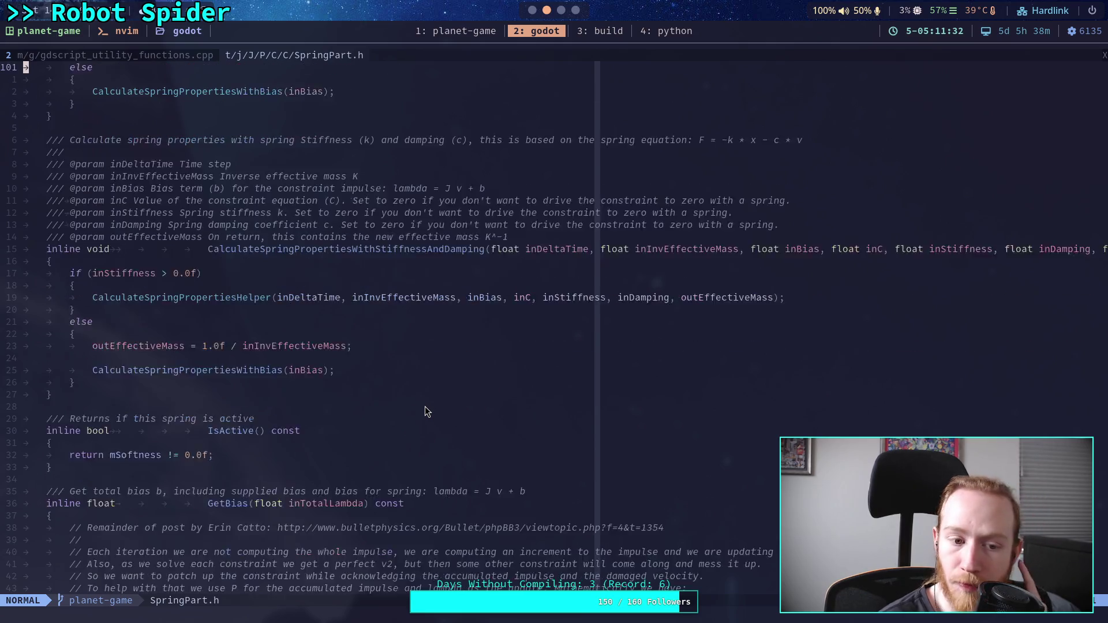
# Return to the top of SpringPart.h and show the neo-tree file tree of Jolt's ConstraintPart headers
pyautogui.scroll(-7, 424, 406)
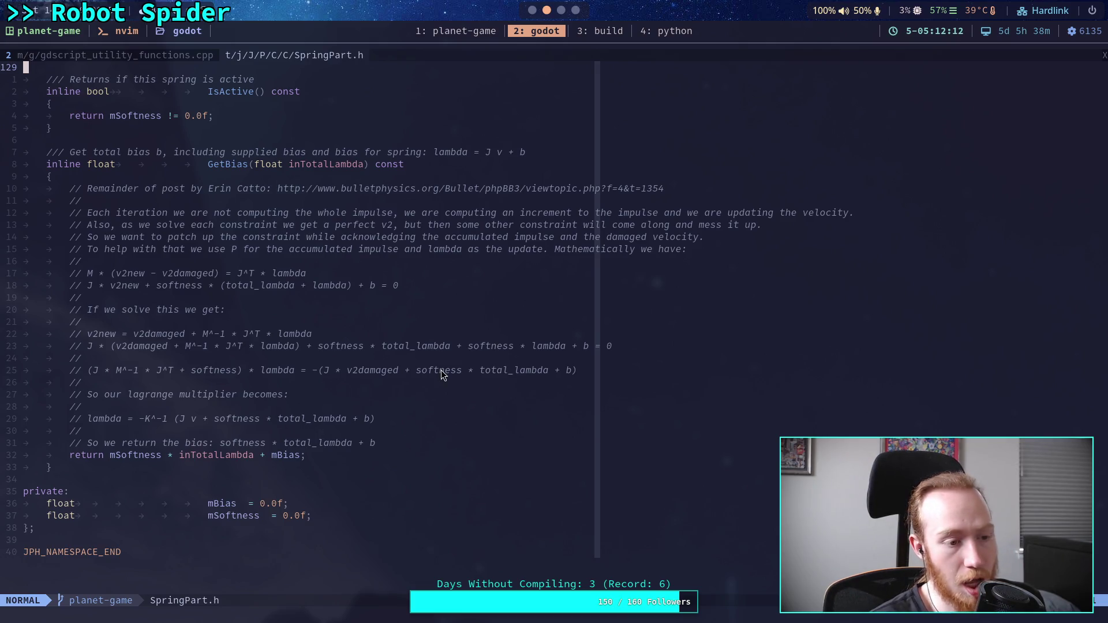
pyautogui.scroll(16, 441, 369)
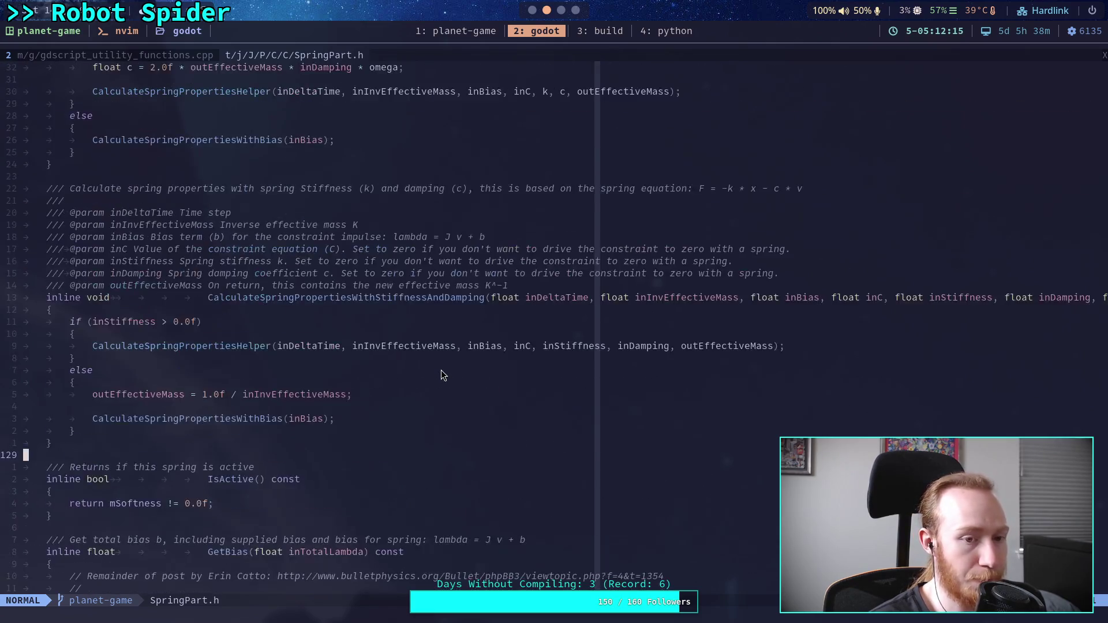
pyautogui.scroll(17, 441, 374)
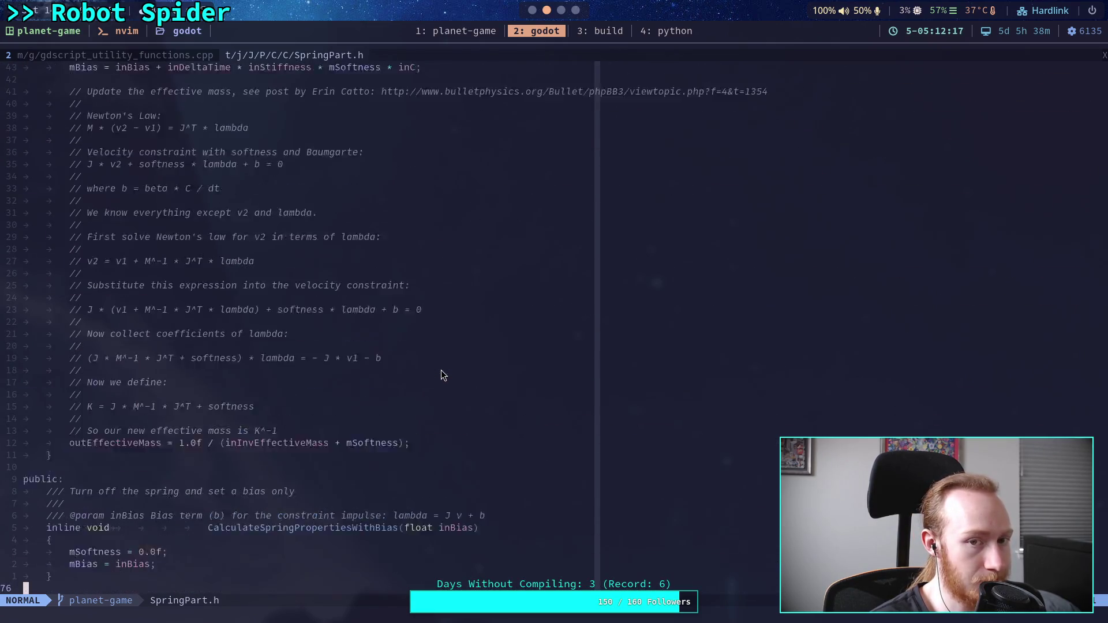
pyautogui.click(153, 61)
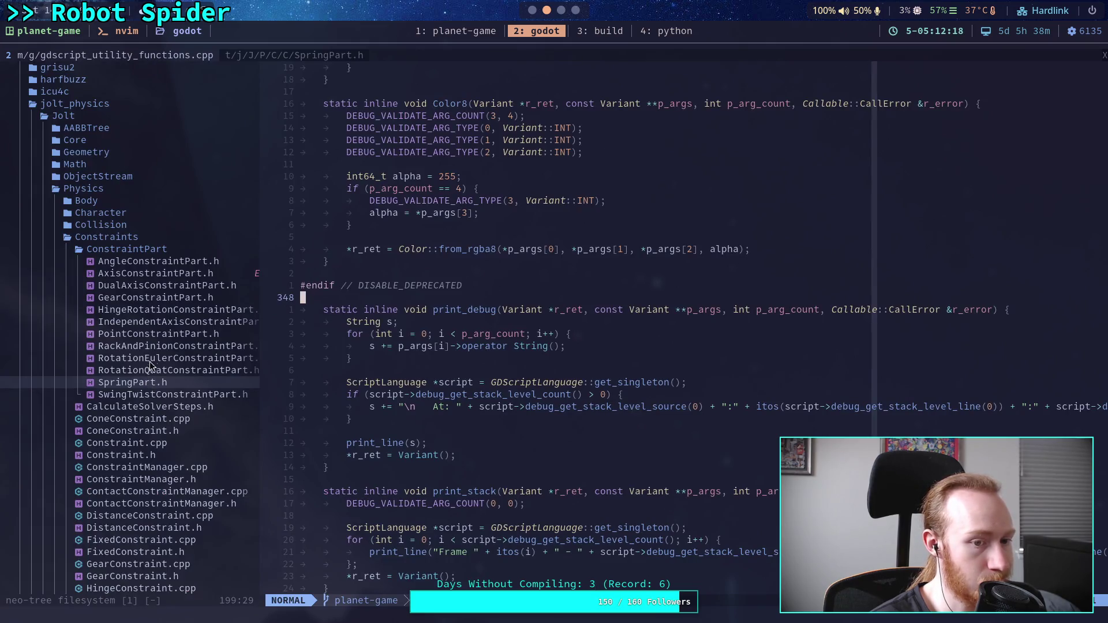